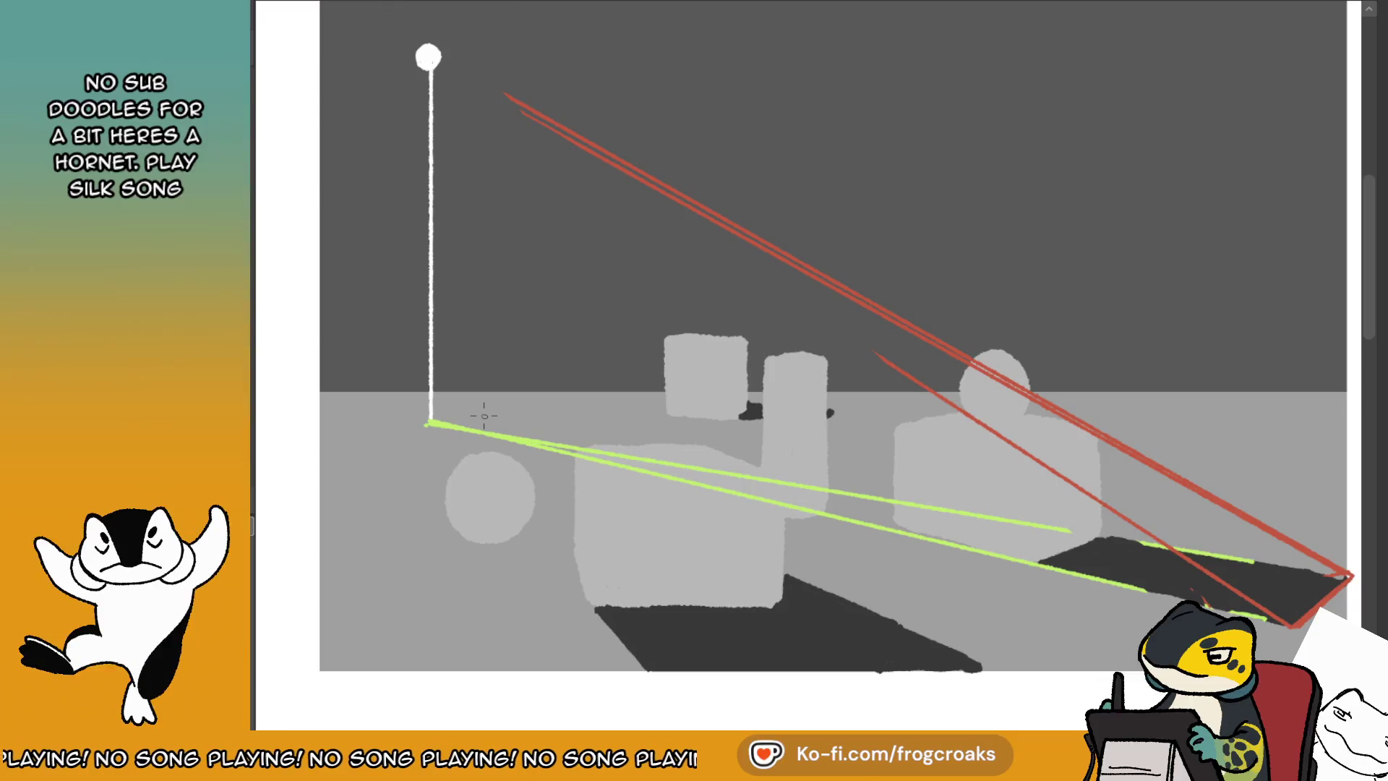
- Hide the old guides and draw two green floor lines from the pole base past the cylinder
key("Delete")
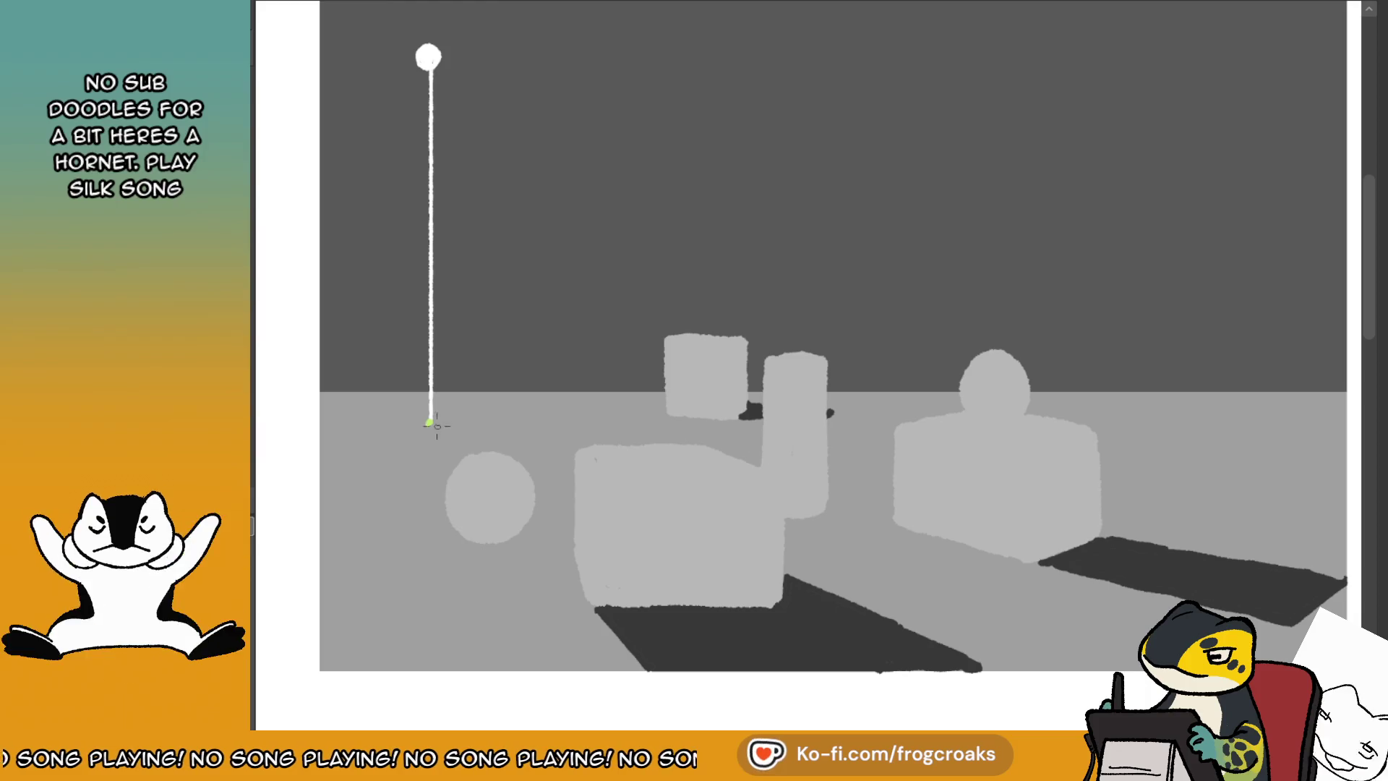
mouse_move(430, 419)
left_mouse_down()
mouse_move(981, 590)
mouse_move(993, 579)
left_mouse_up()
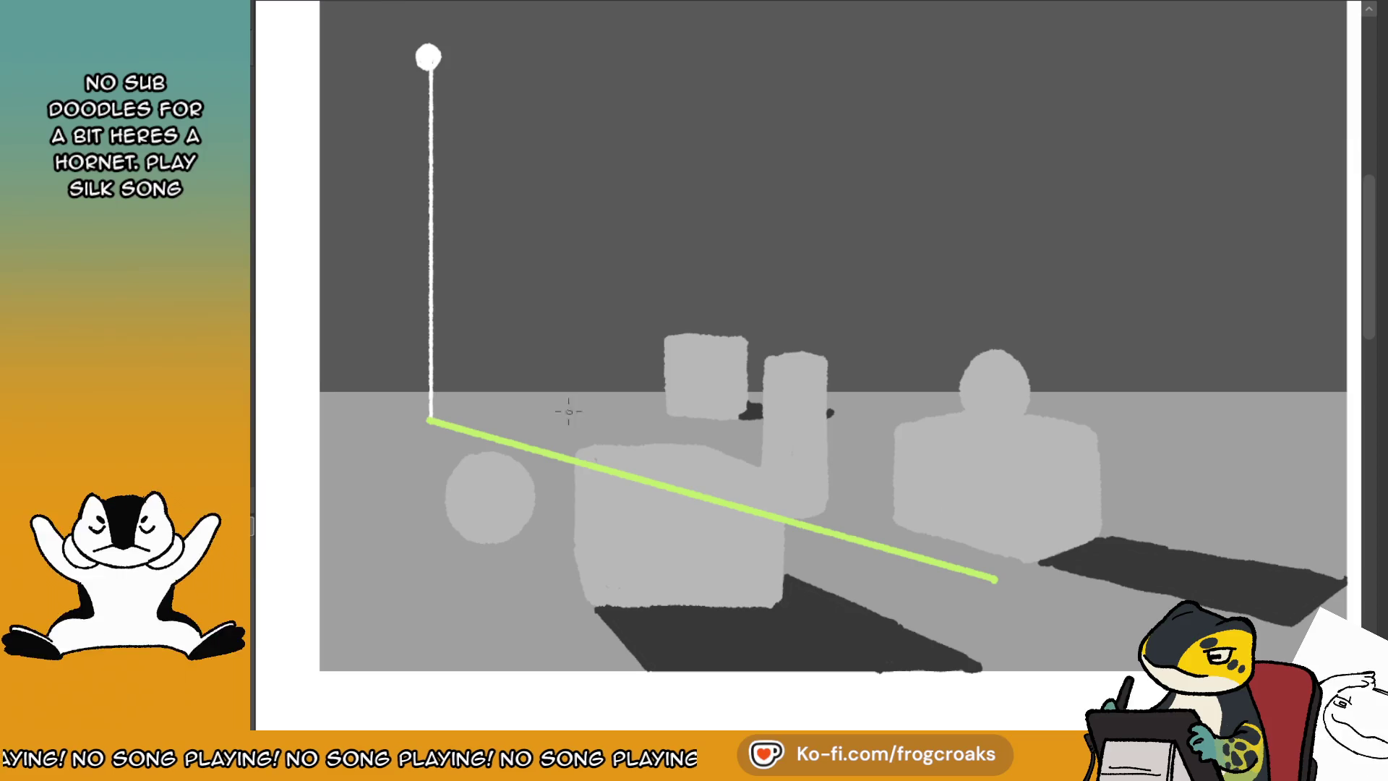
left_click_drag(429, 422, 1030, 547)
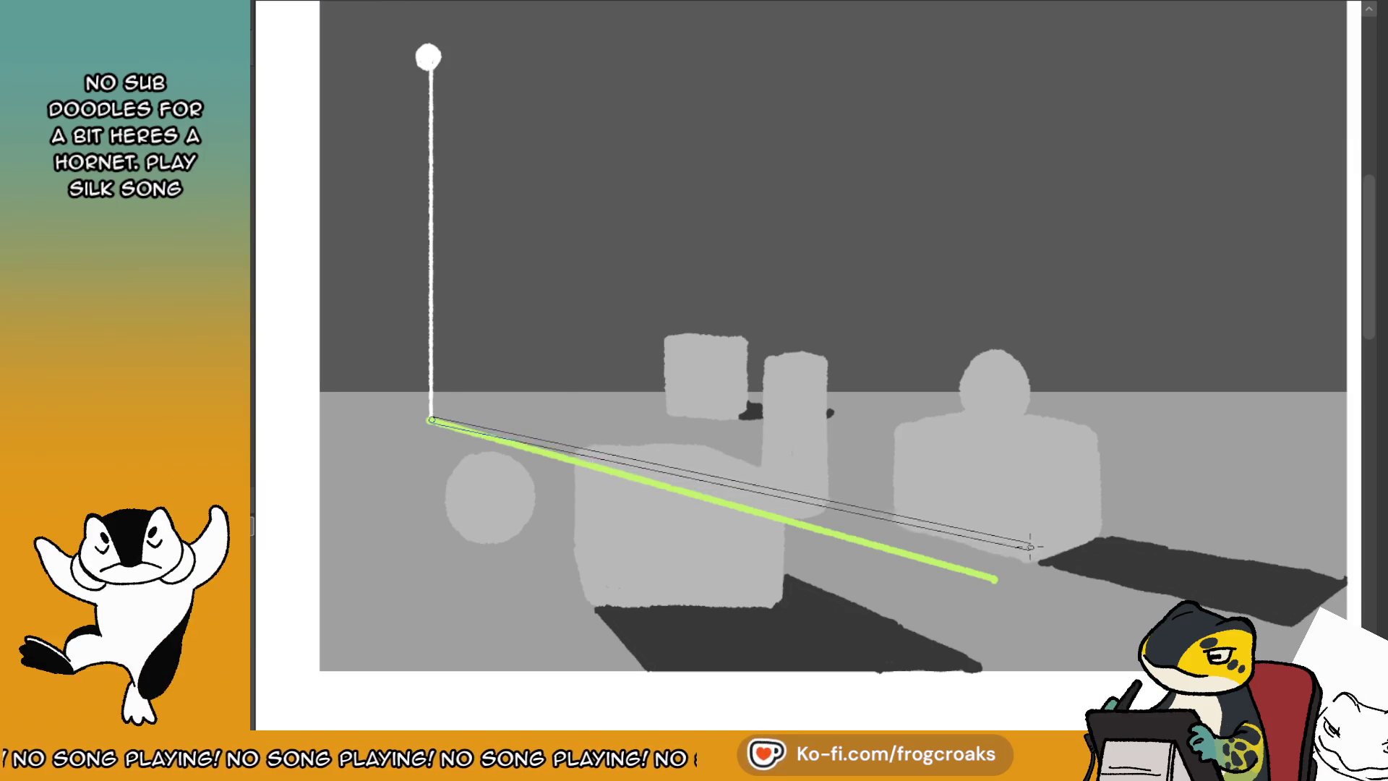
key("ctrl+z")
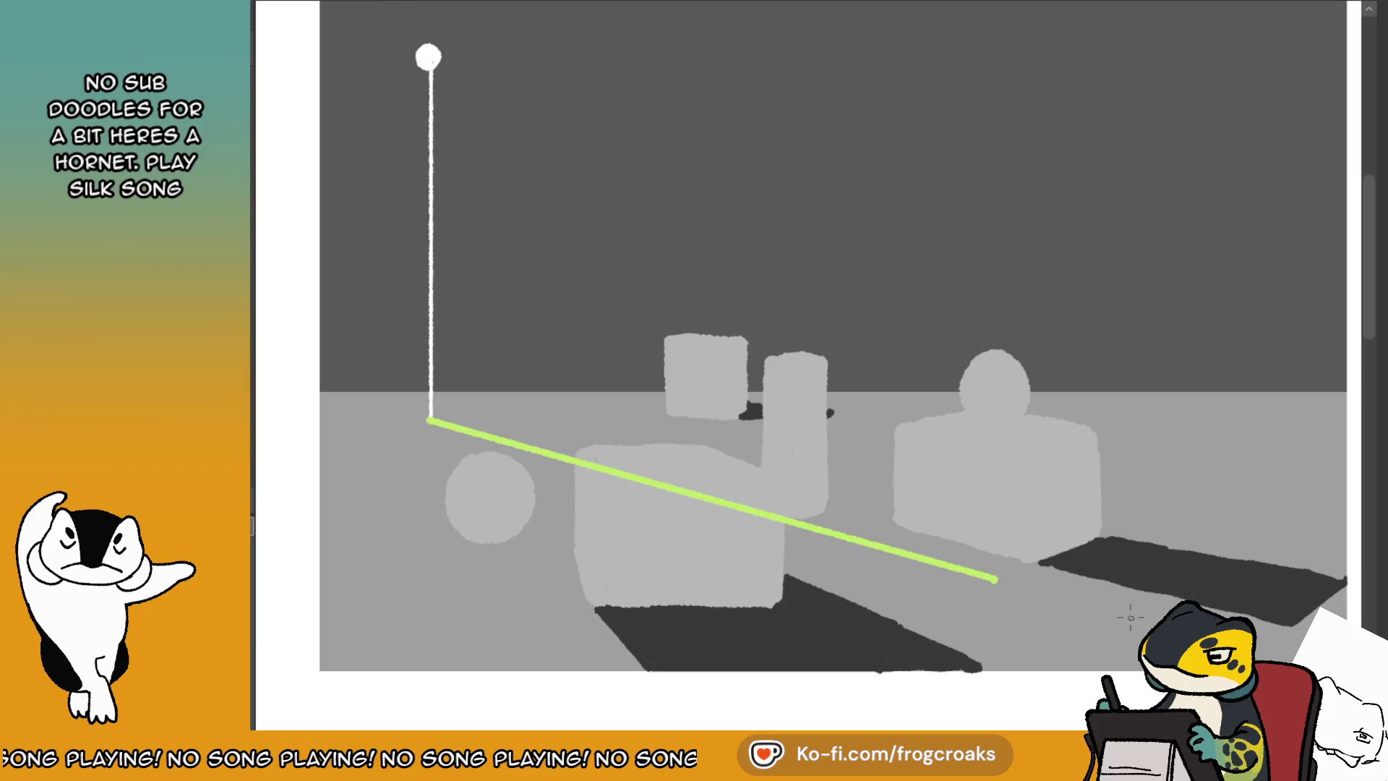
left_click_drag(429, 421, 1149, 632)
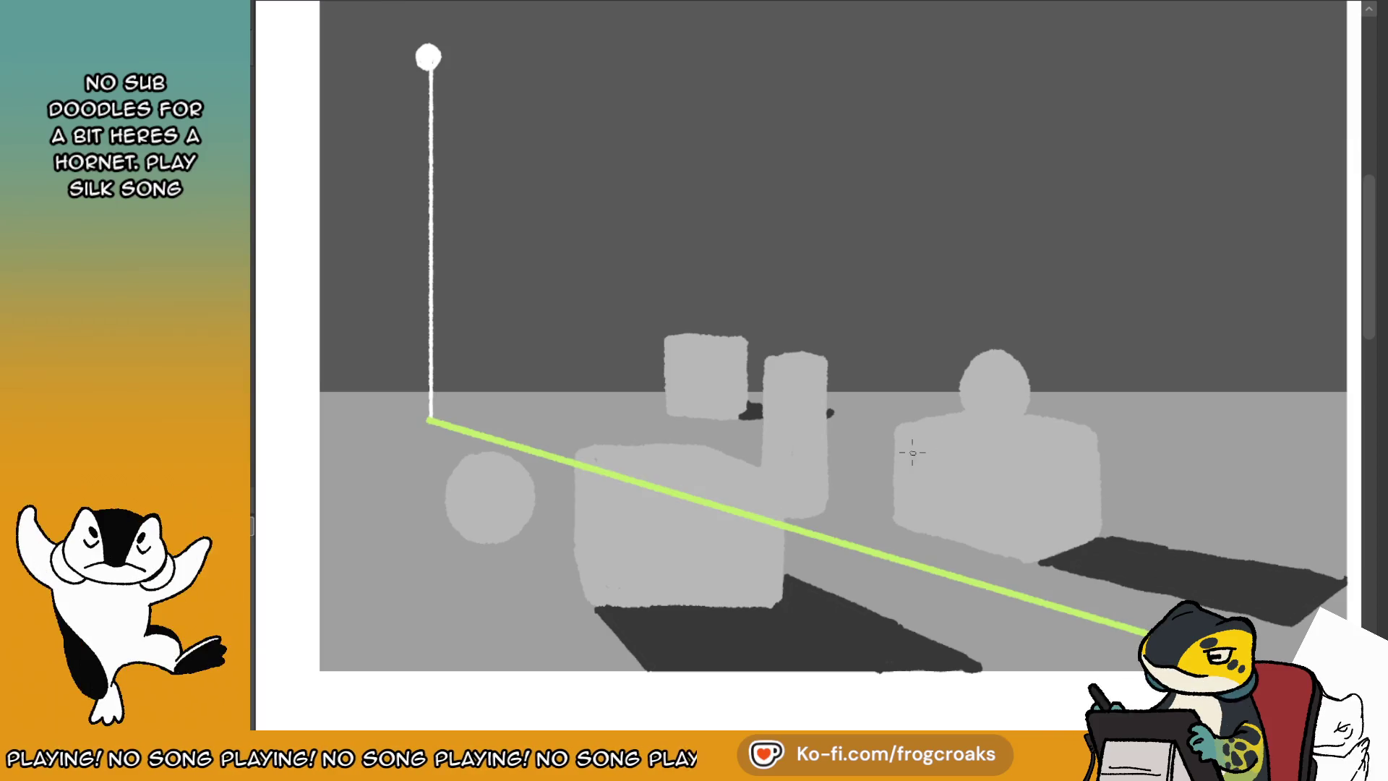
left_click_drag(429, 421, 1248, 594)
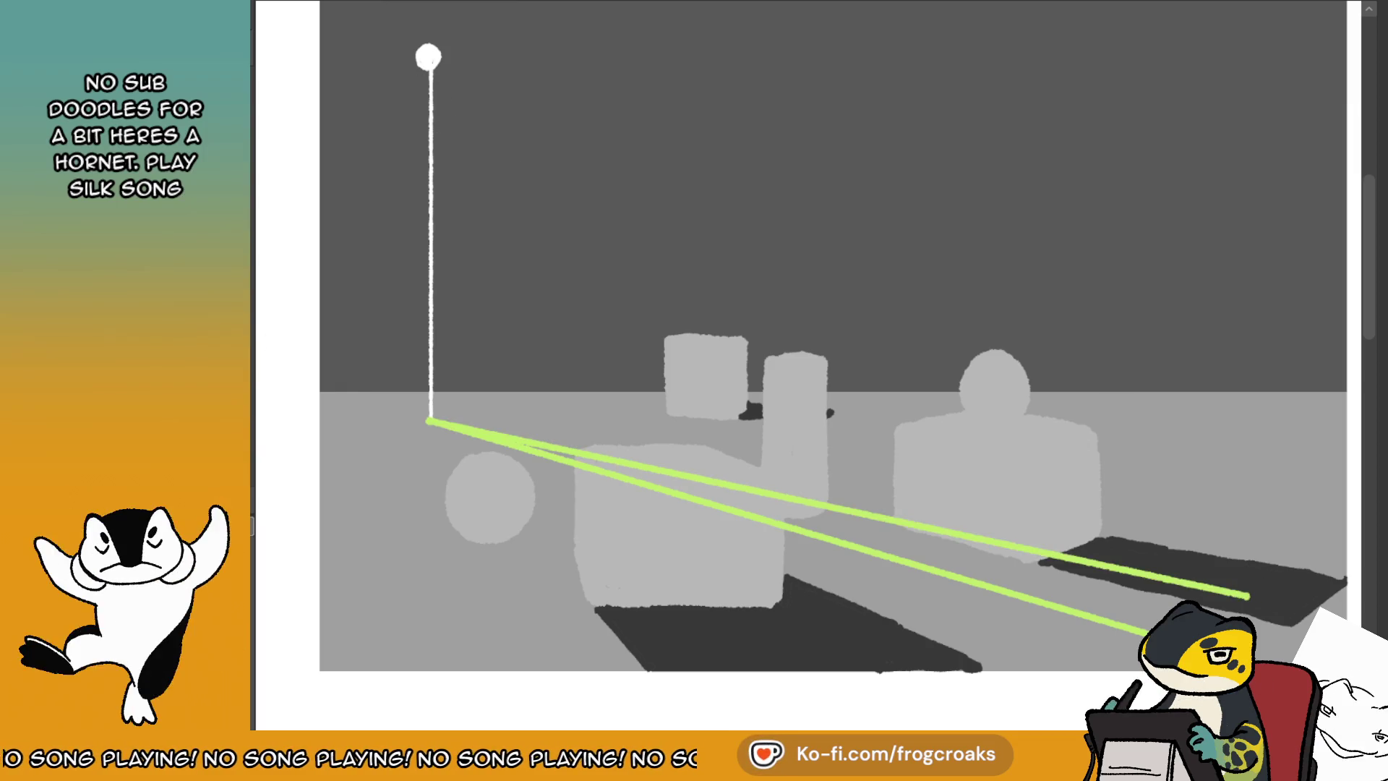
- Draw two red light rays from the lamp past the cylinder, then mirror the canvas view
left_click_drag(428, 56, 1131, 628)
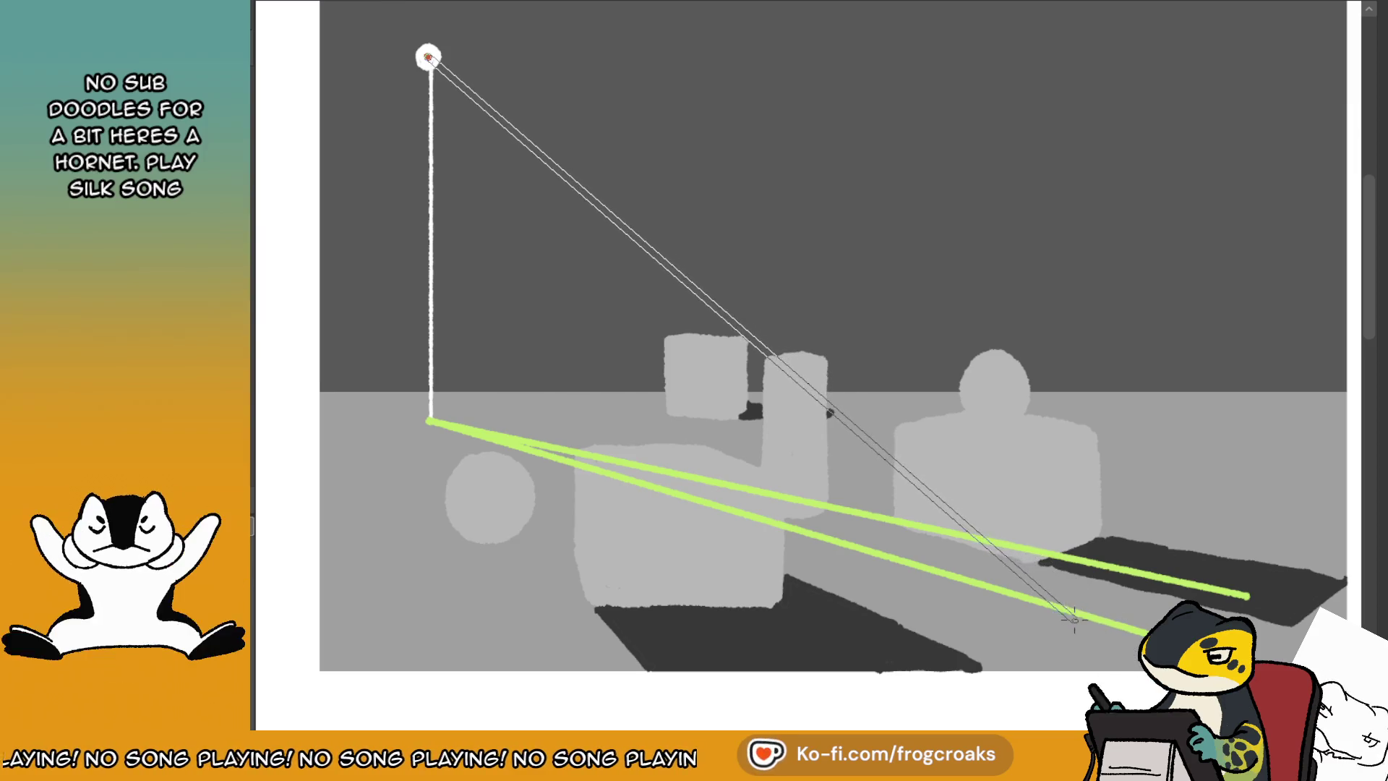
left_click_drag(1131, 629, 1084, 614)
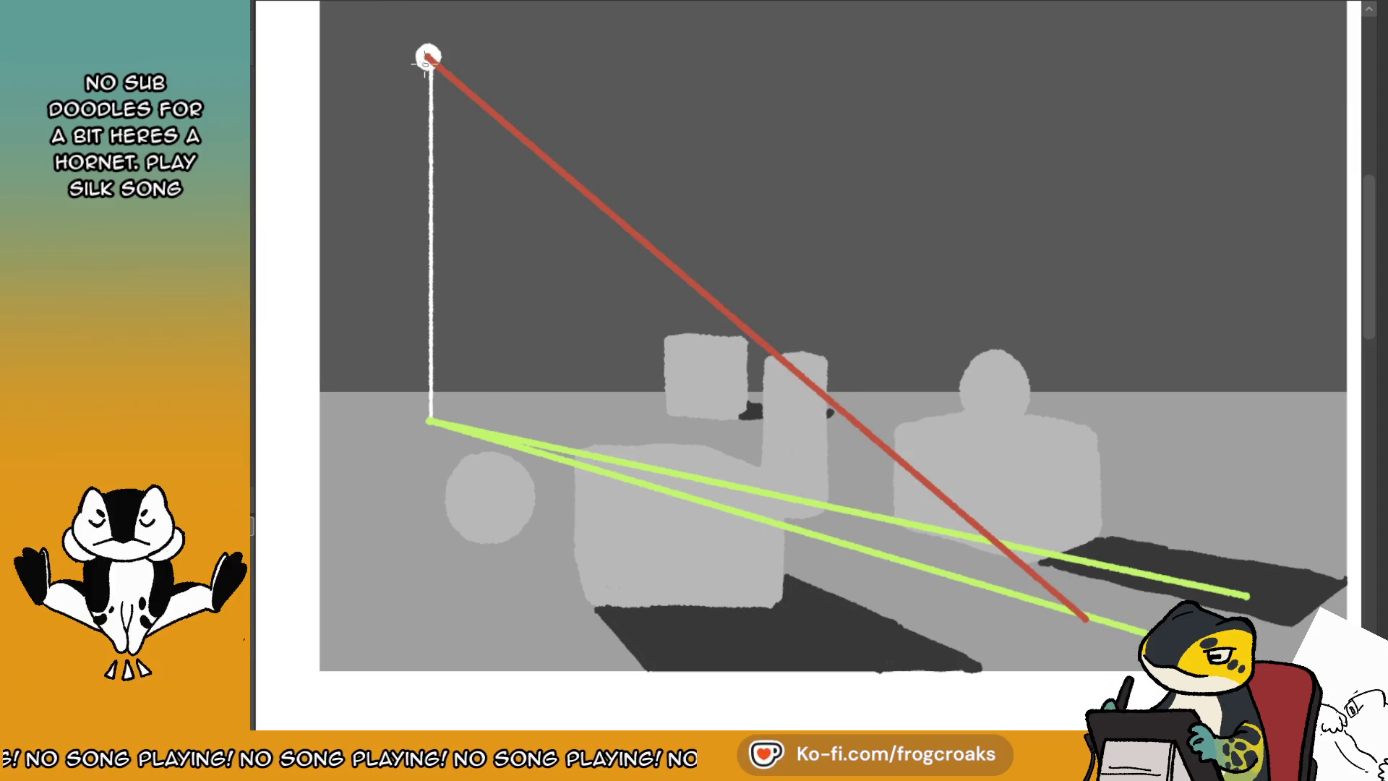
mouse_move(428, 58)
left_mouse_down()
mouse_move(1153, 598)
mouse_move(1075, 542)
left_mouse_up()
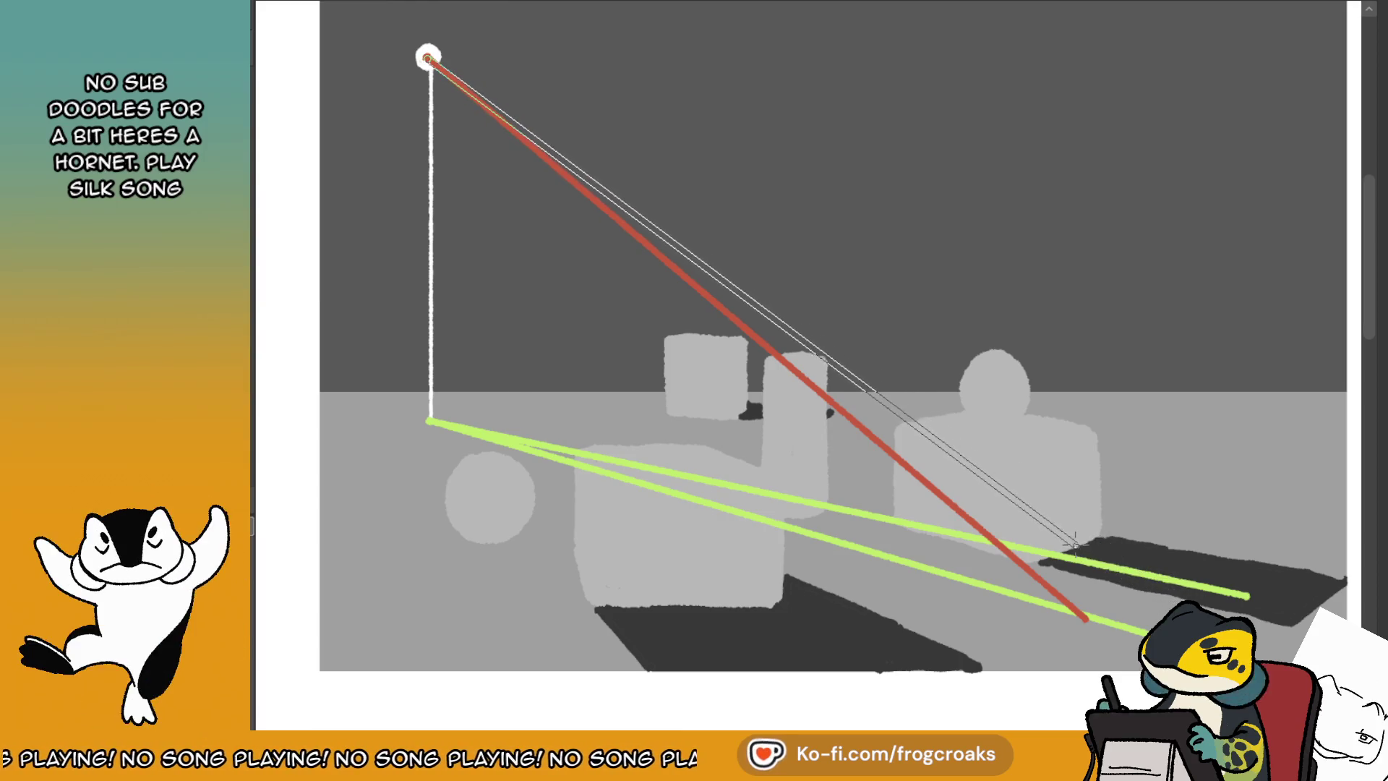
left_click_drag(1075, 542, 1108, 568)
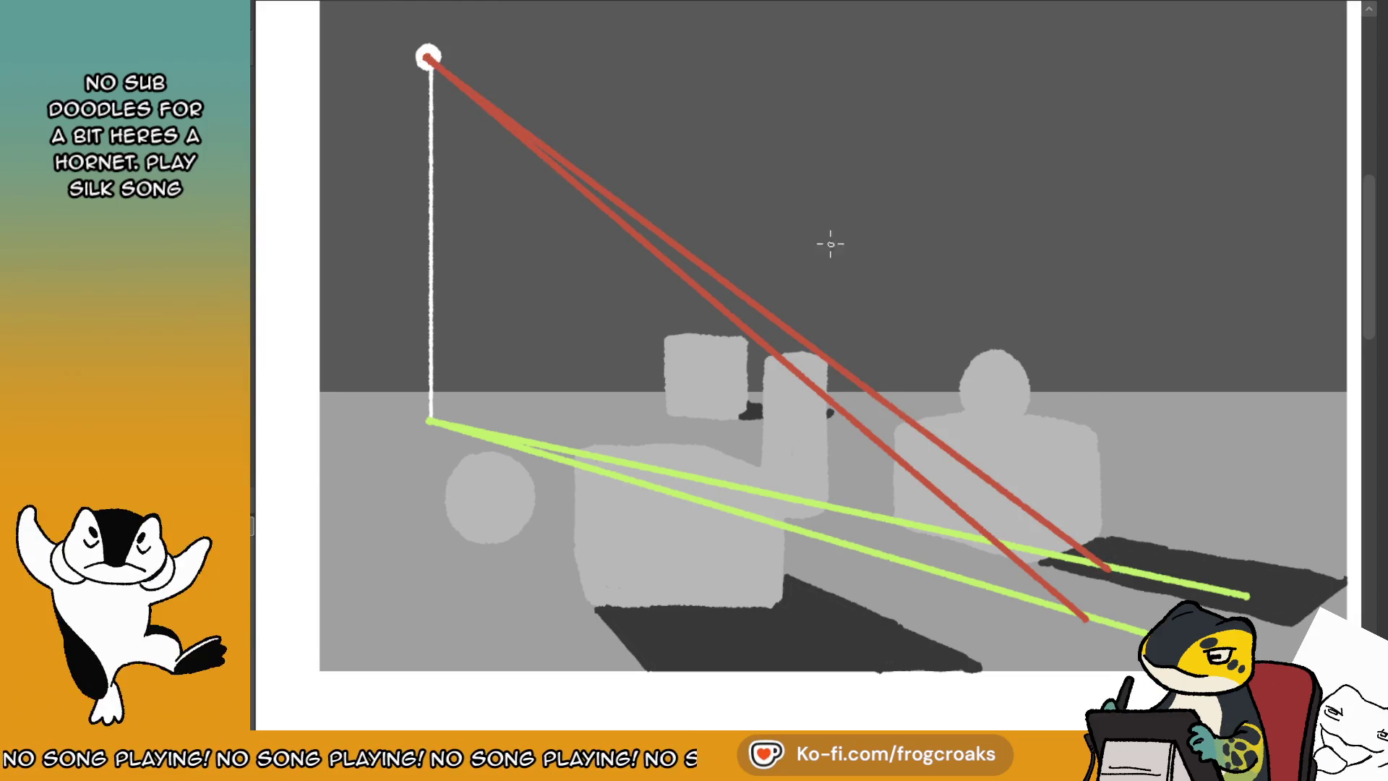
key("ctrl+z")
key("ctrl+z")
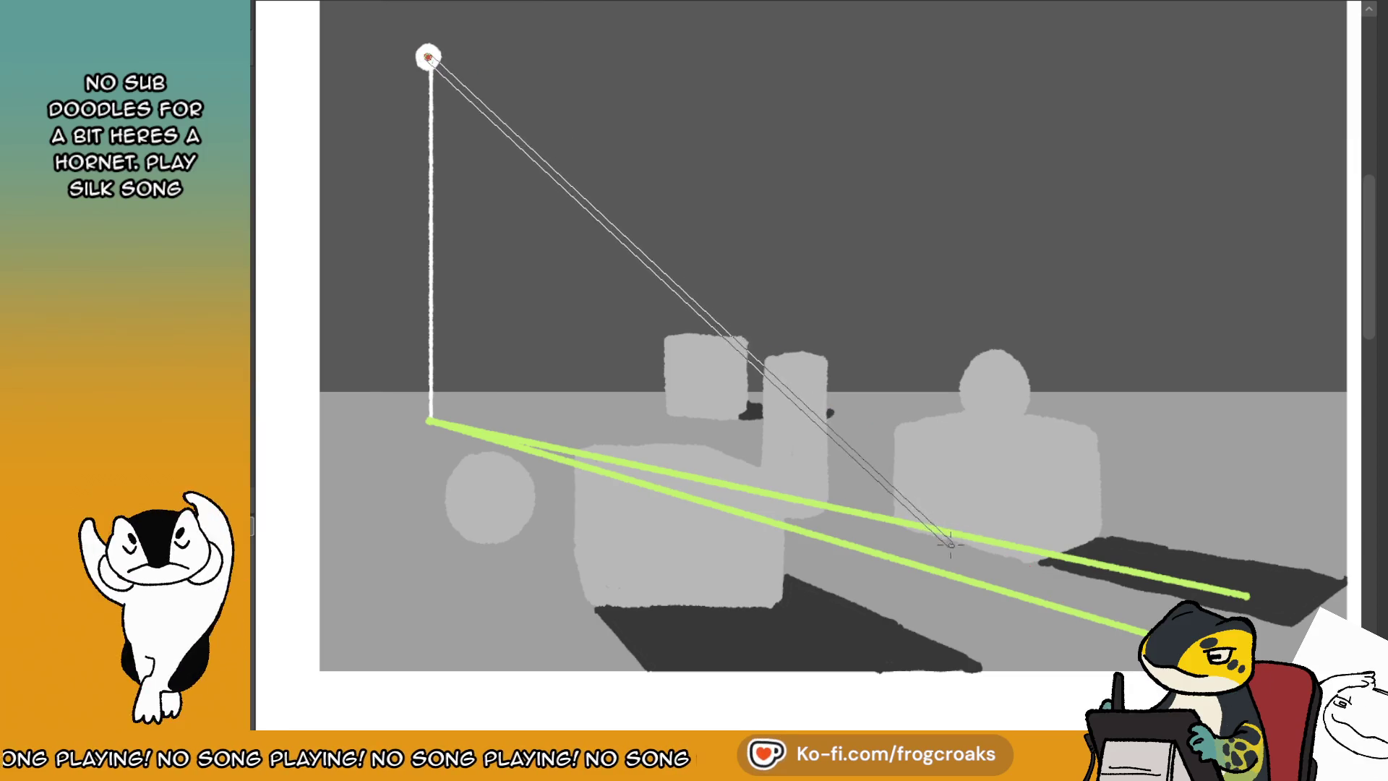
left_click_drag(429, 58, 1011, 593)
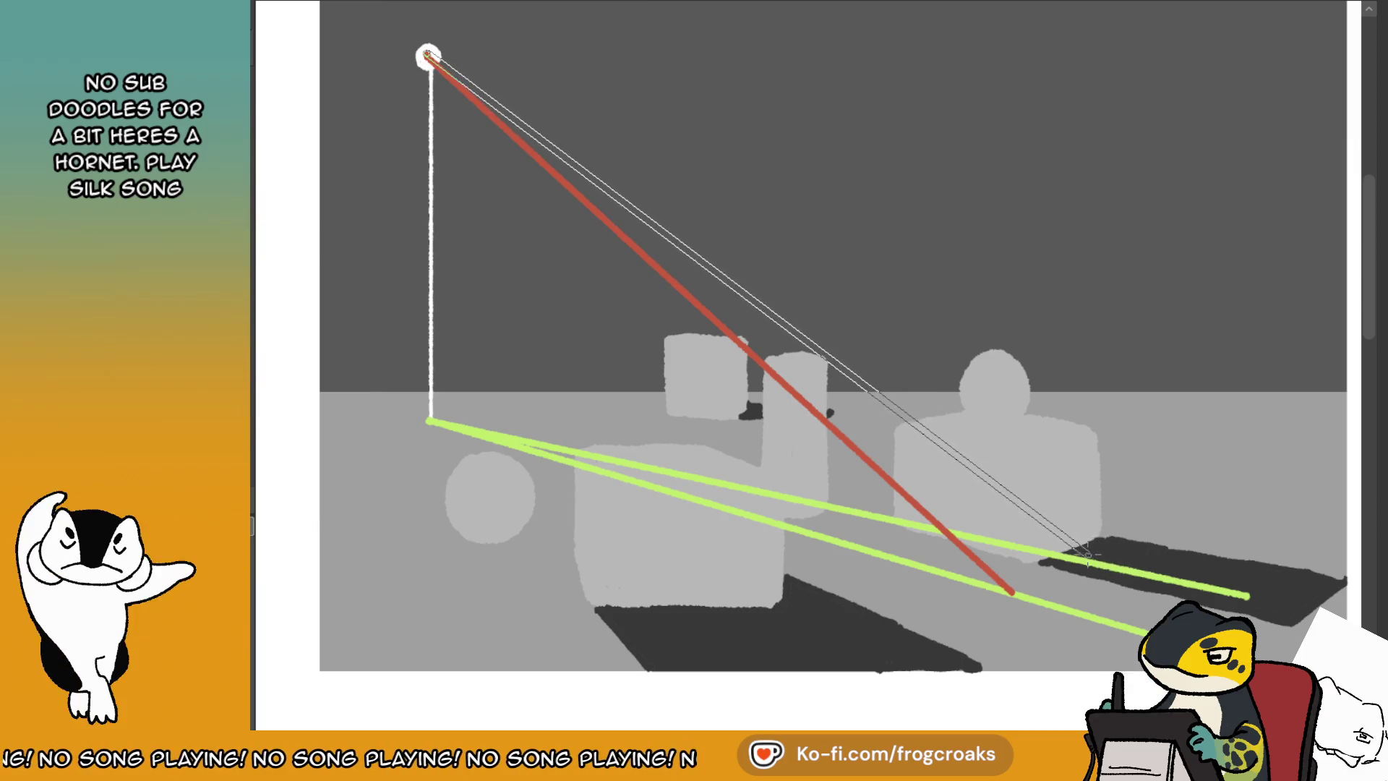
left_click_drag(428, 58, 1086, 562)
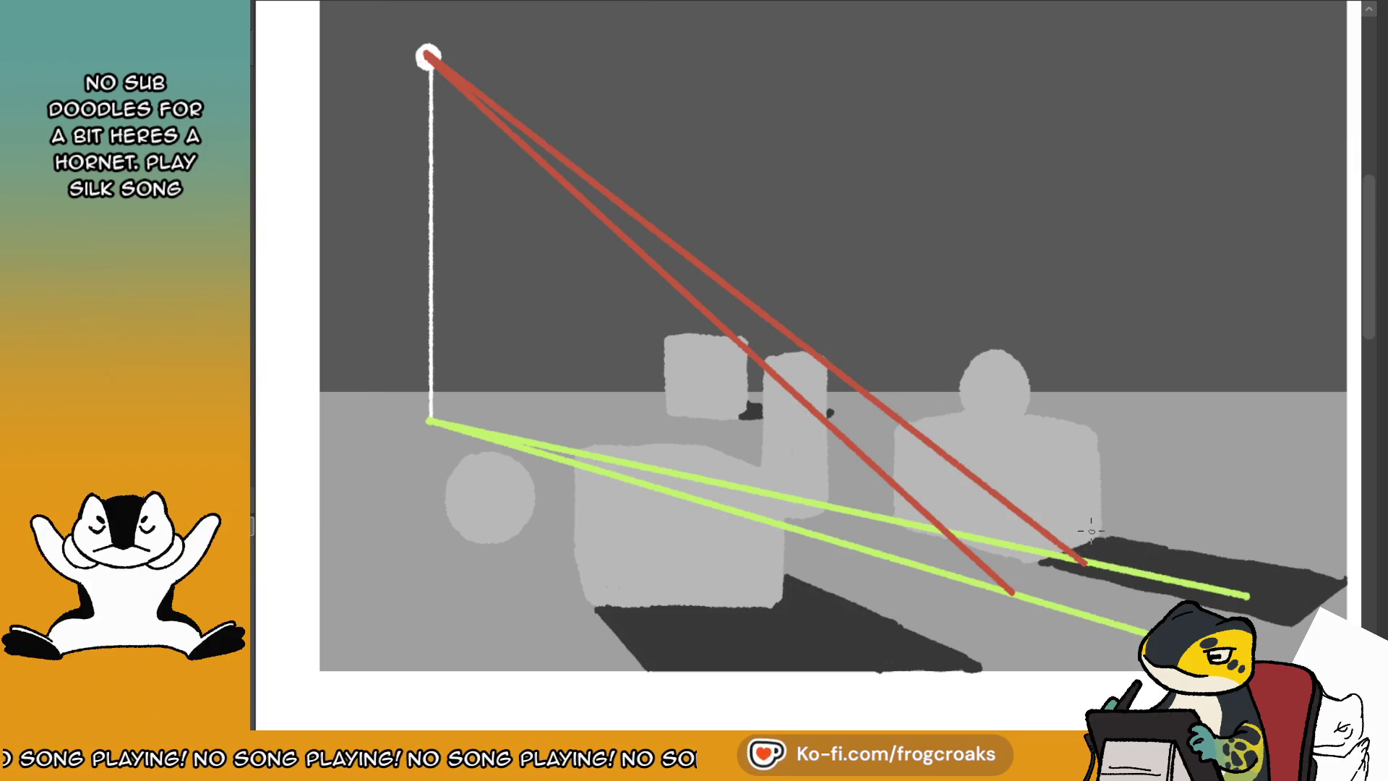
key("m")
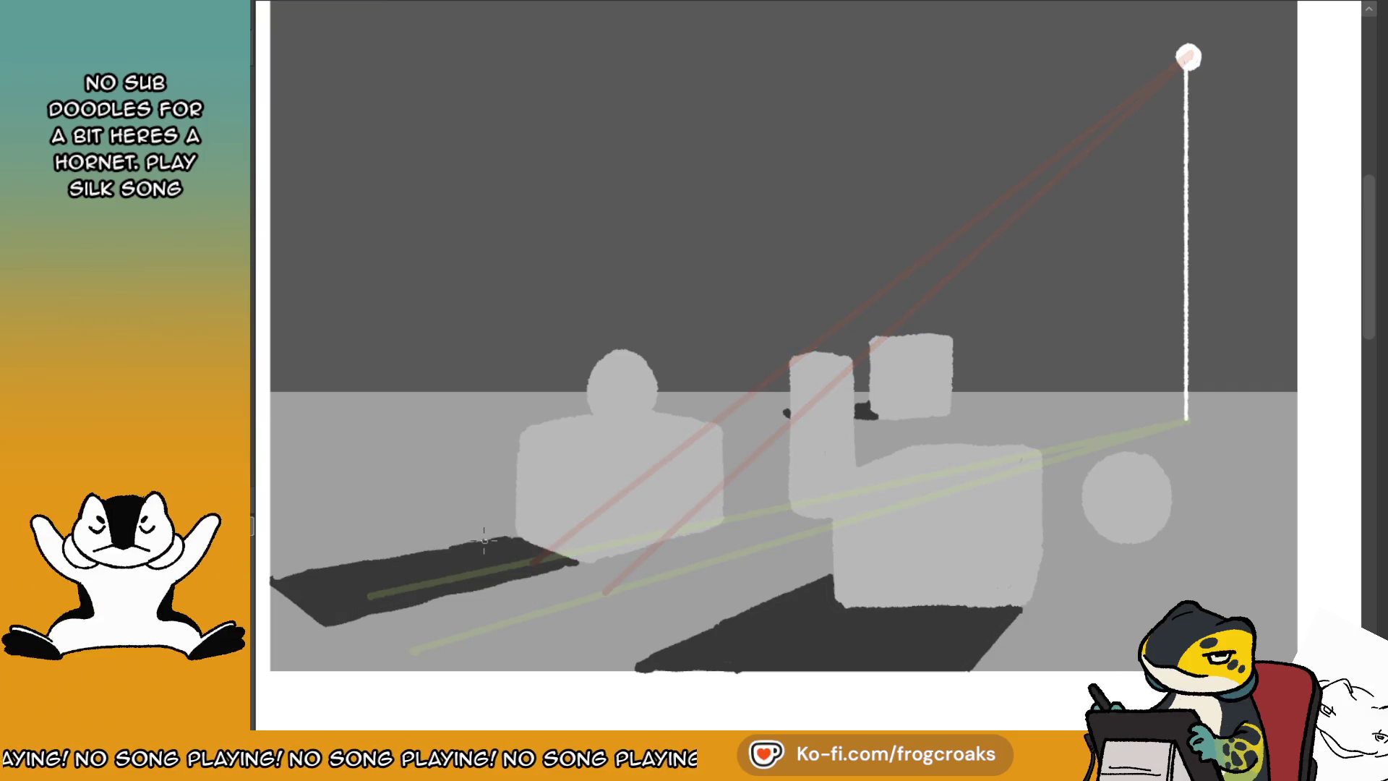
- Paint the cylinder's dark cast shadow strip across the floor to the block's curved base
left_click_drag(785, 515, 830, 521)
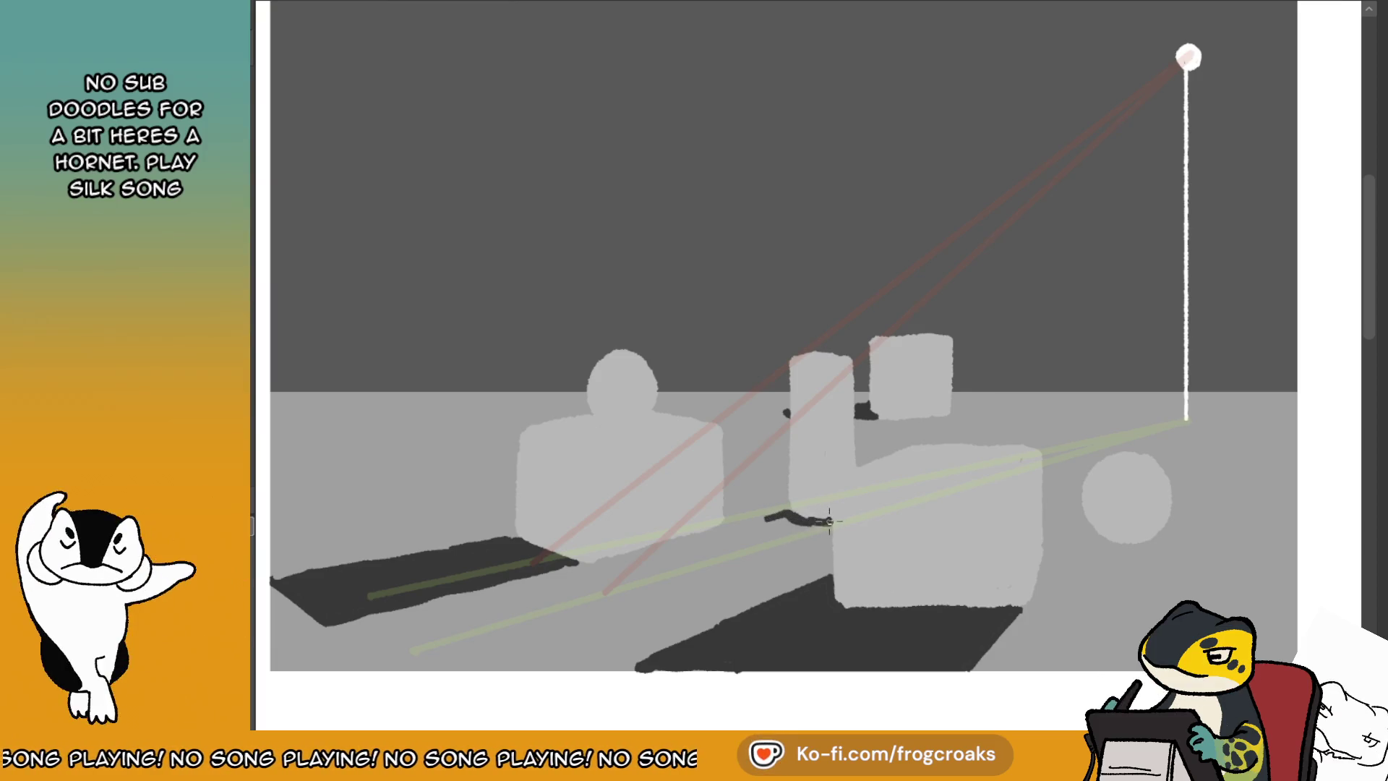
mouse_move(719, 530)
left_mouse_down()
mouse_move(767, 518)
mouse_move(542, 576)
mouse_move(591, 594)
left_mouse_up()
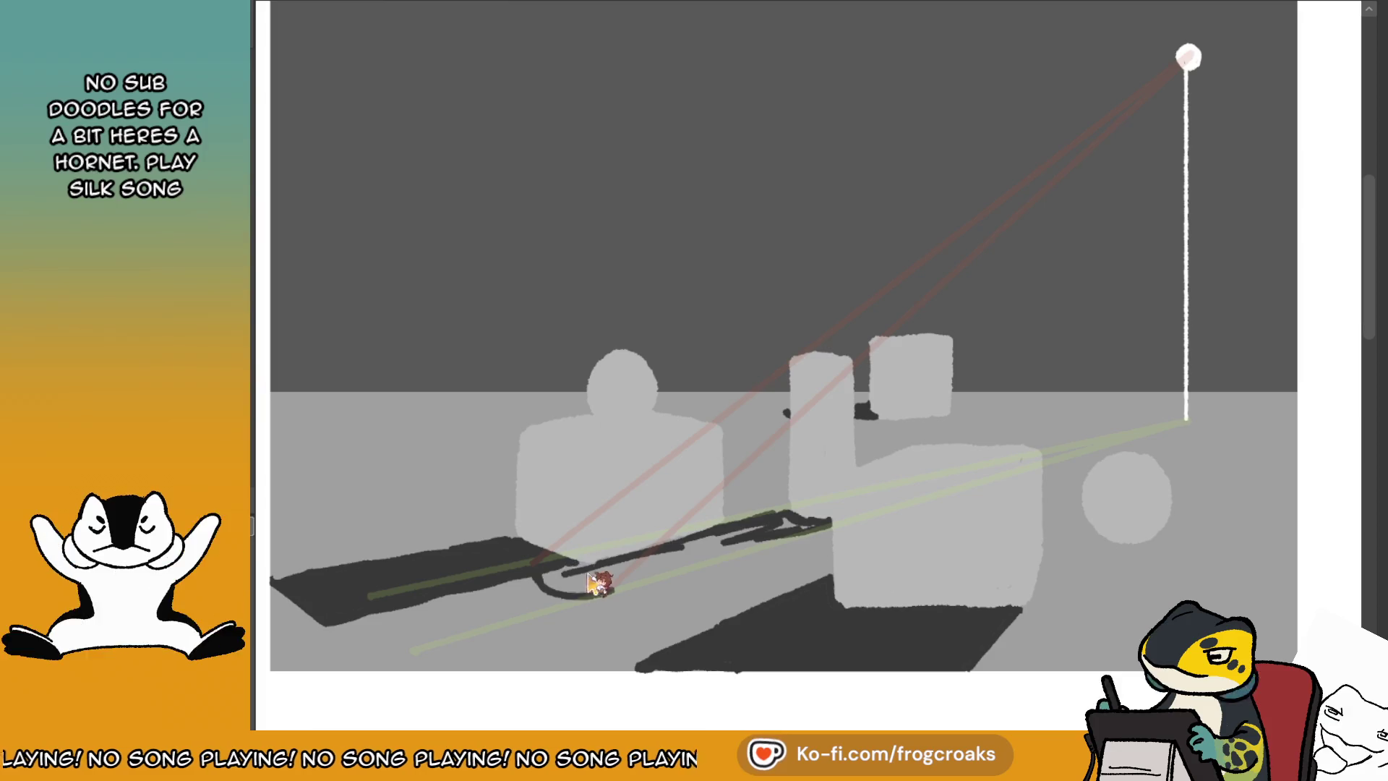
left_click_drag(594, 583, 553, 576)
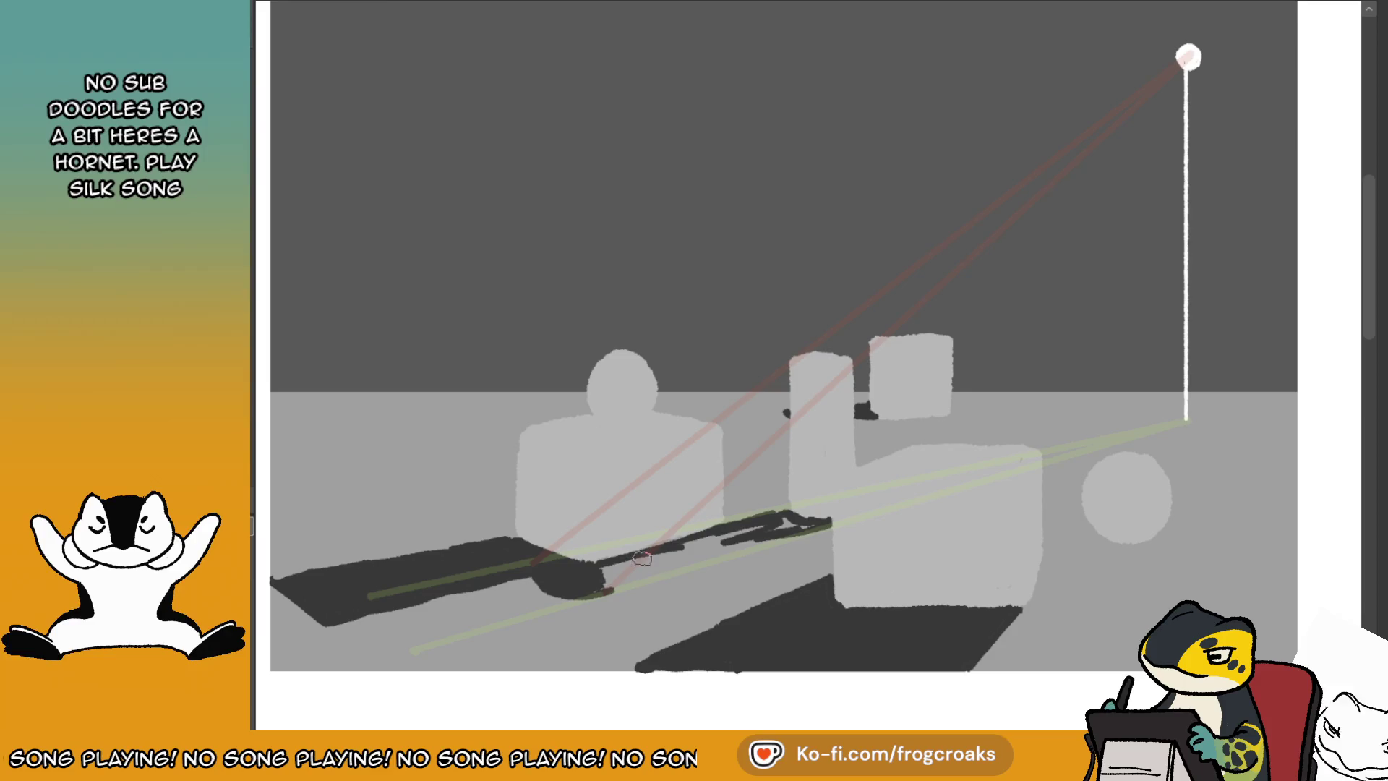
mouse_move(672, 551)
left_mouse_down()
mouse_move(614, 571)
mouse_move(708, 544)
mouse_move(609, 583)
mouse_move(779, 531)
left_mouse_up()
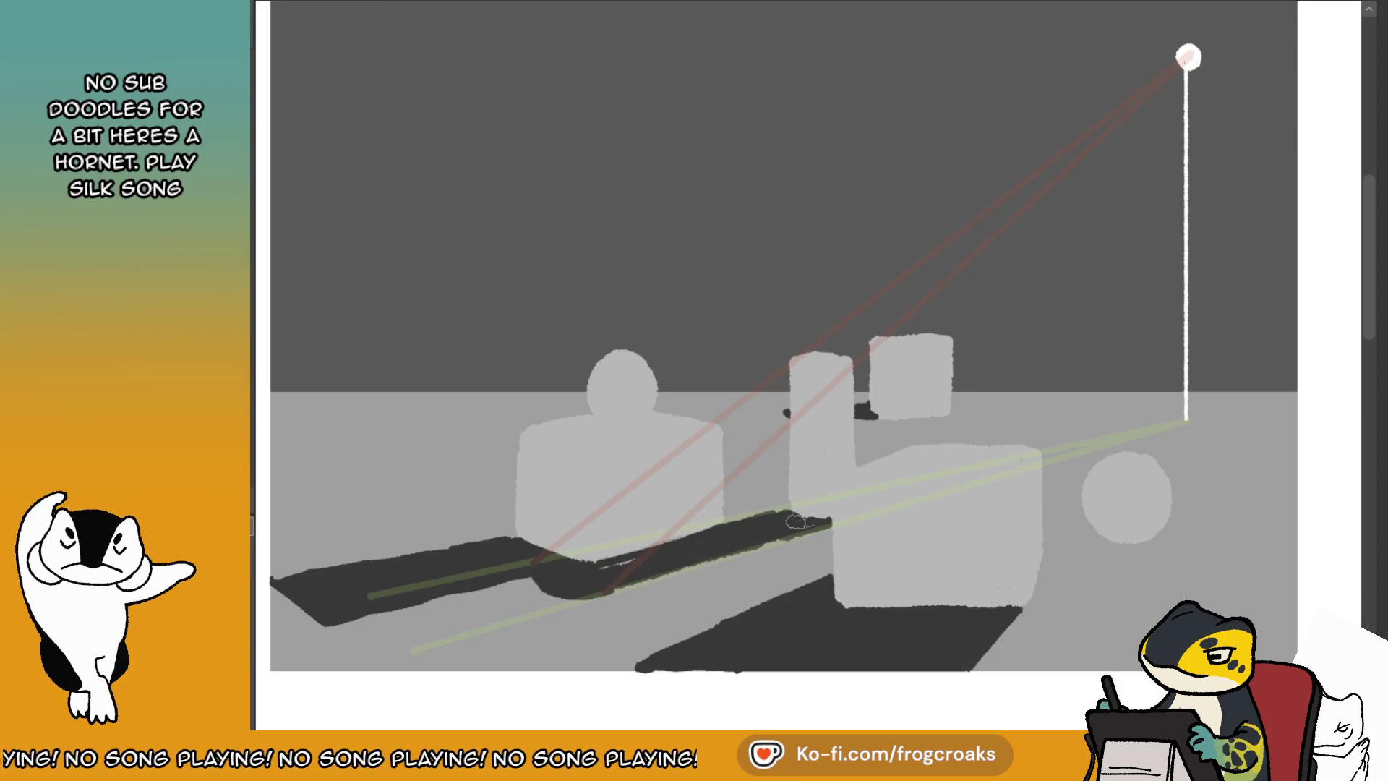
key("ctrl+z")
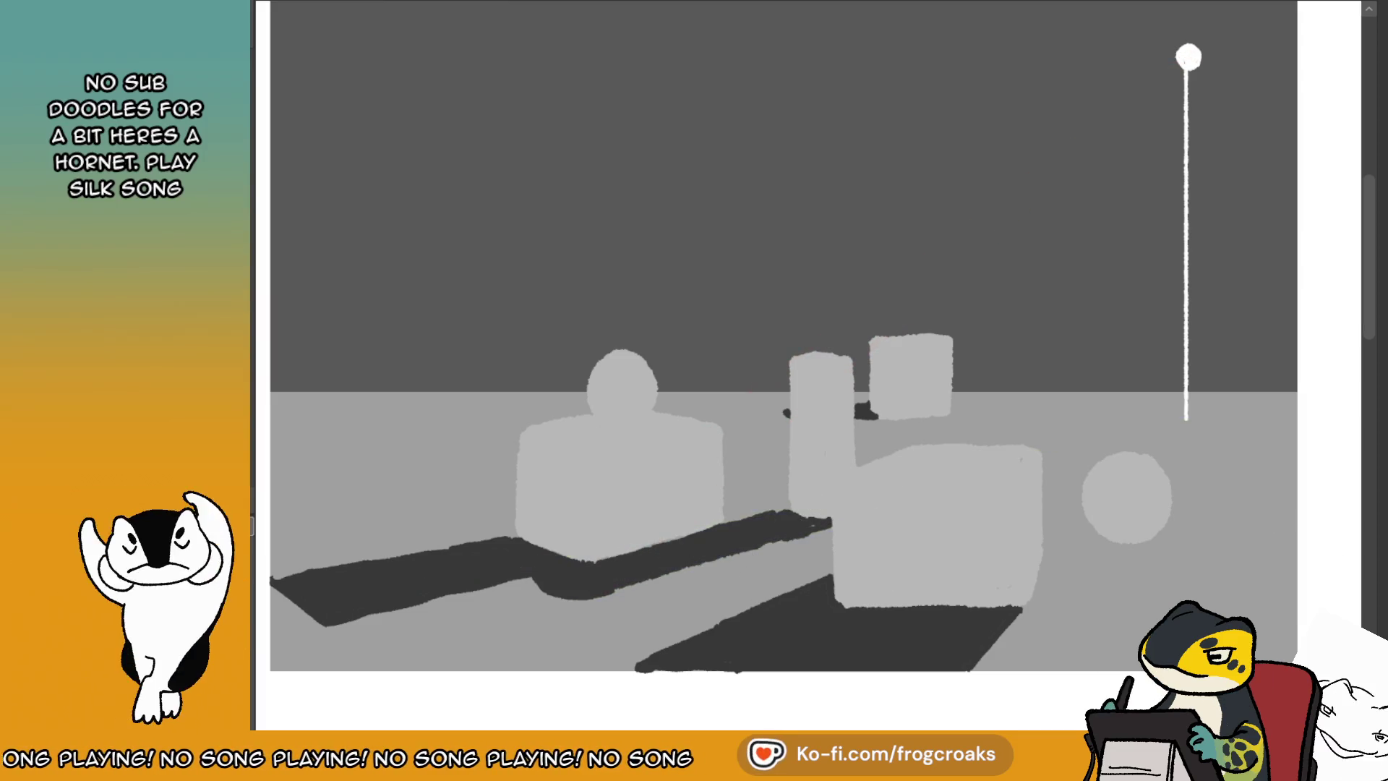
key("ctrl+y")
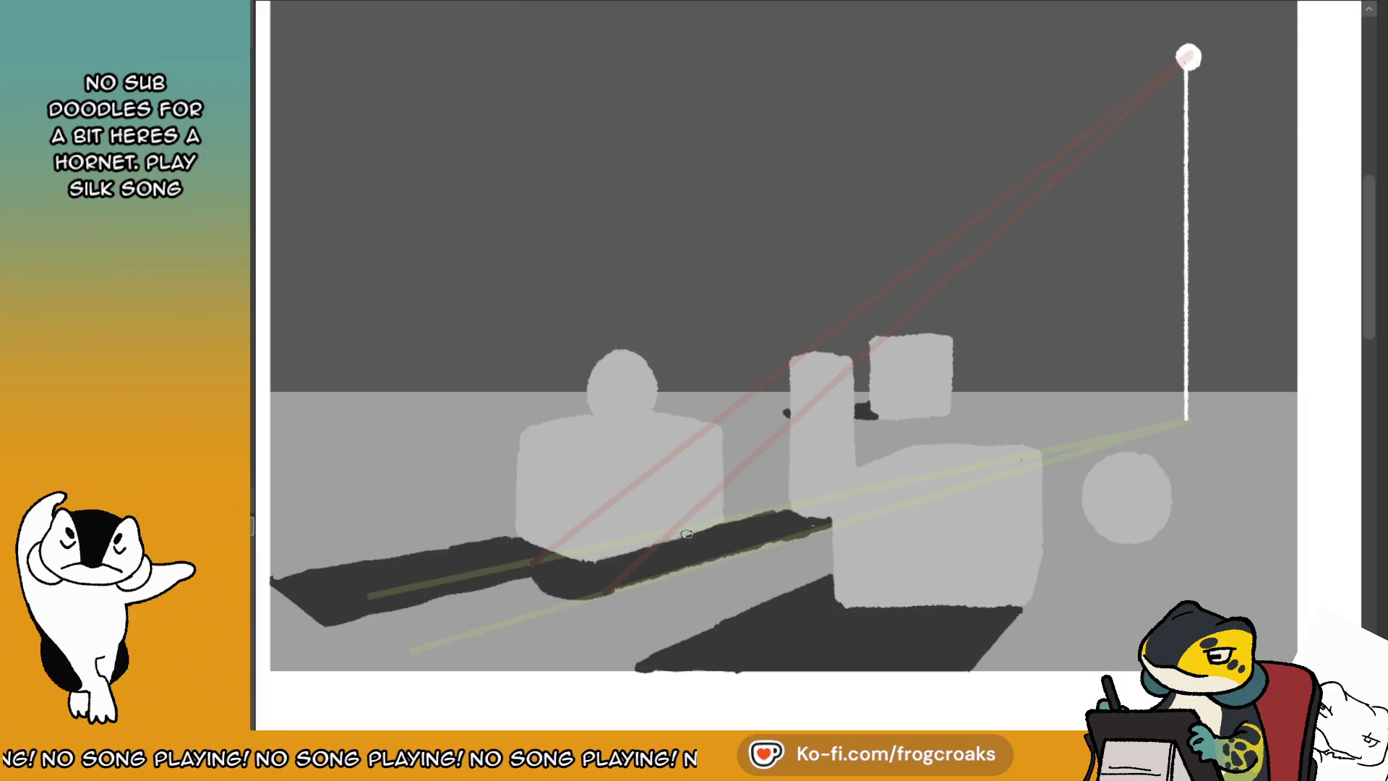
- Darken the shadow's edge with a repainted stroke and hide the guide lines
left_click_drag(592, 556, 710, 523)
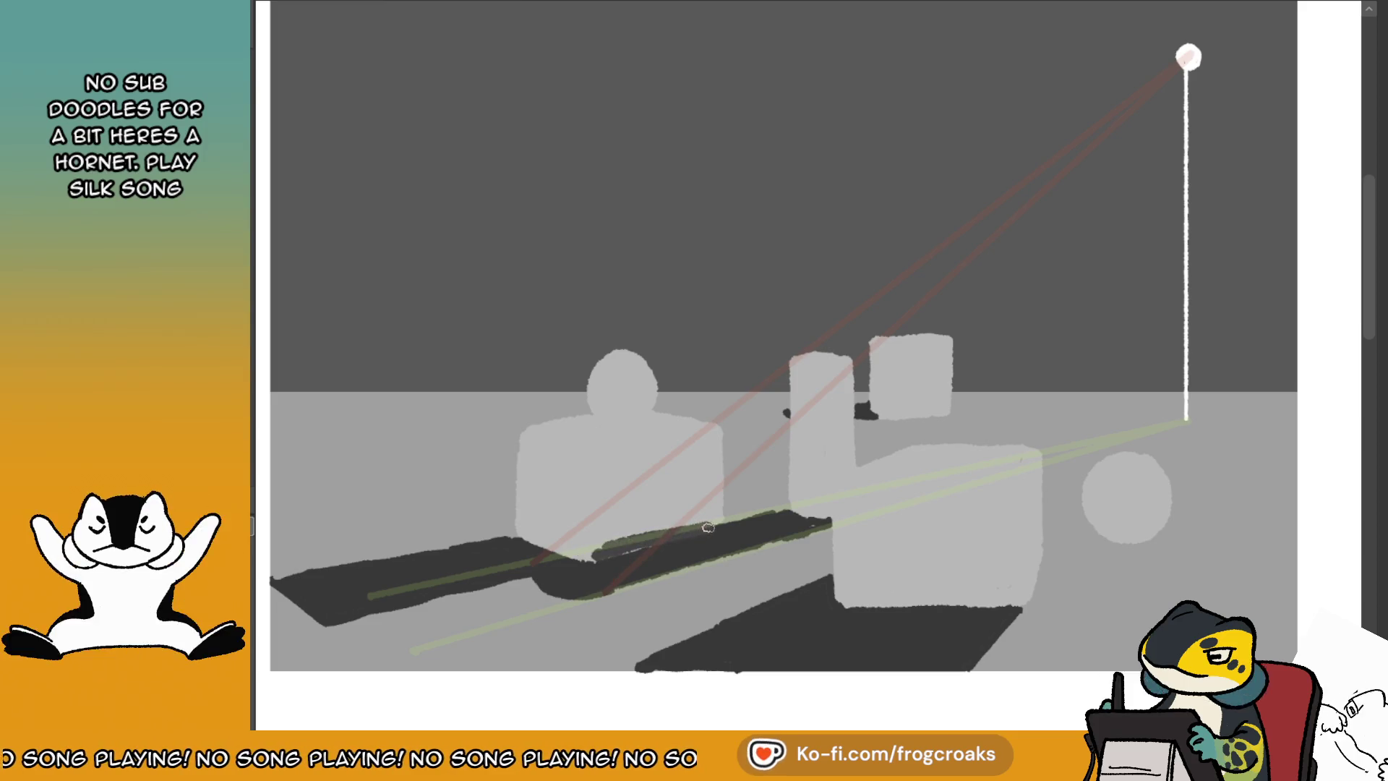
key("ctrl+z")
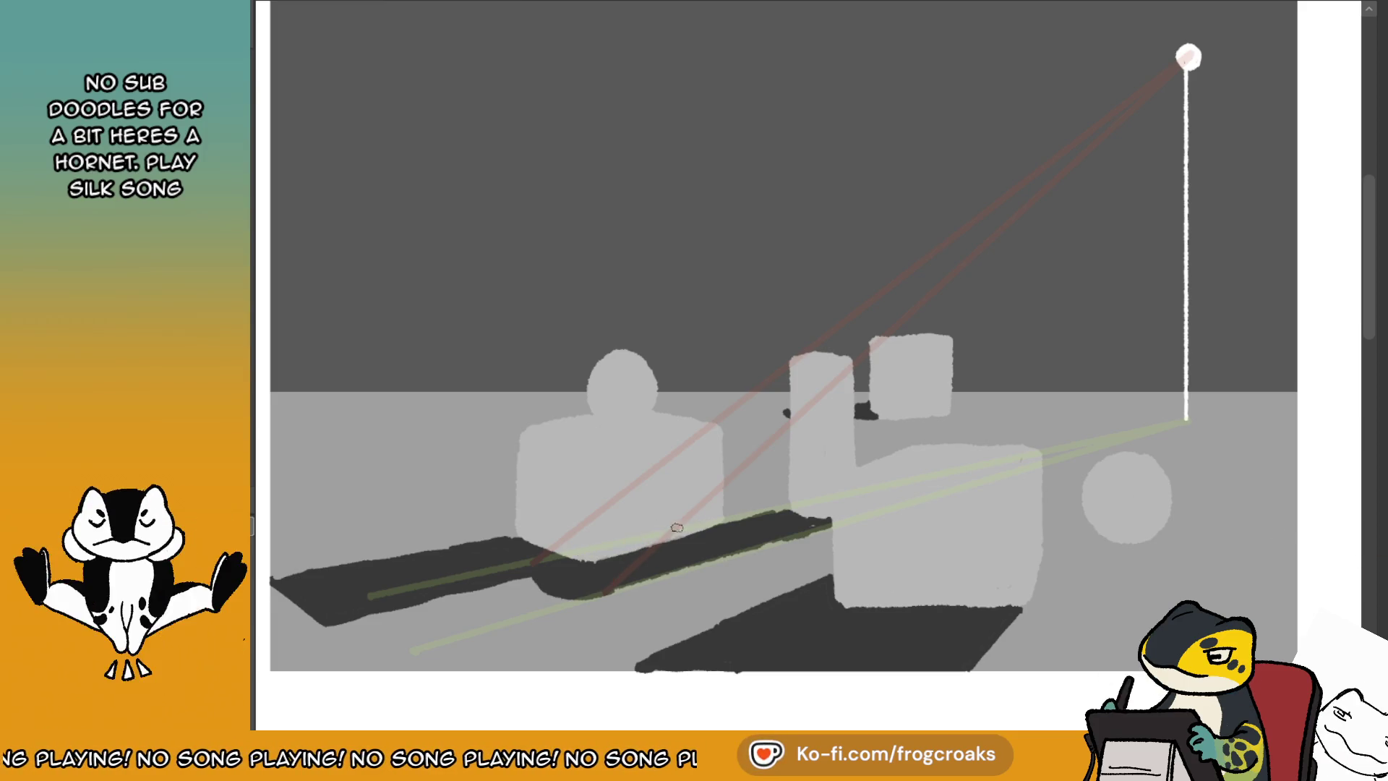
left_click_drag(634, 544, 719, 521)
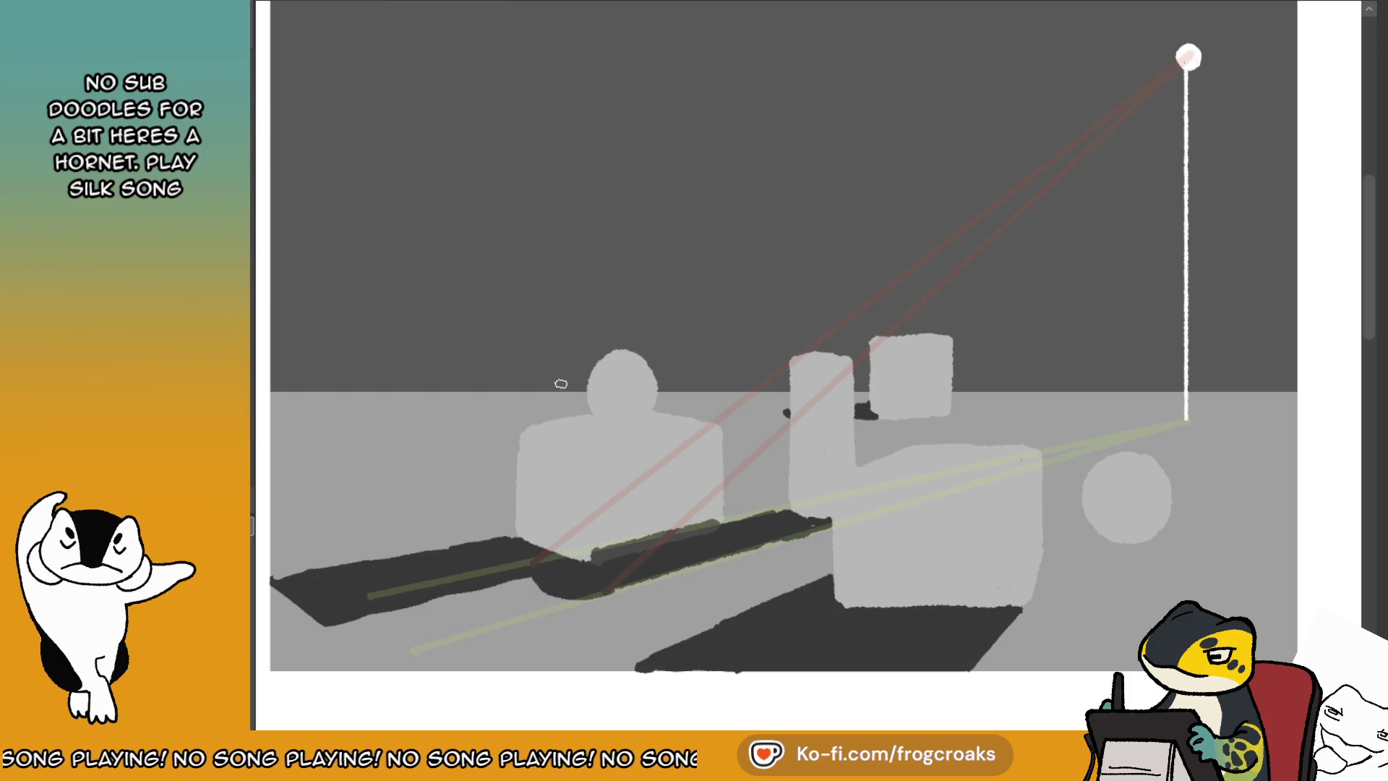
key("ctrl+z")
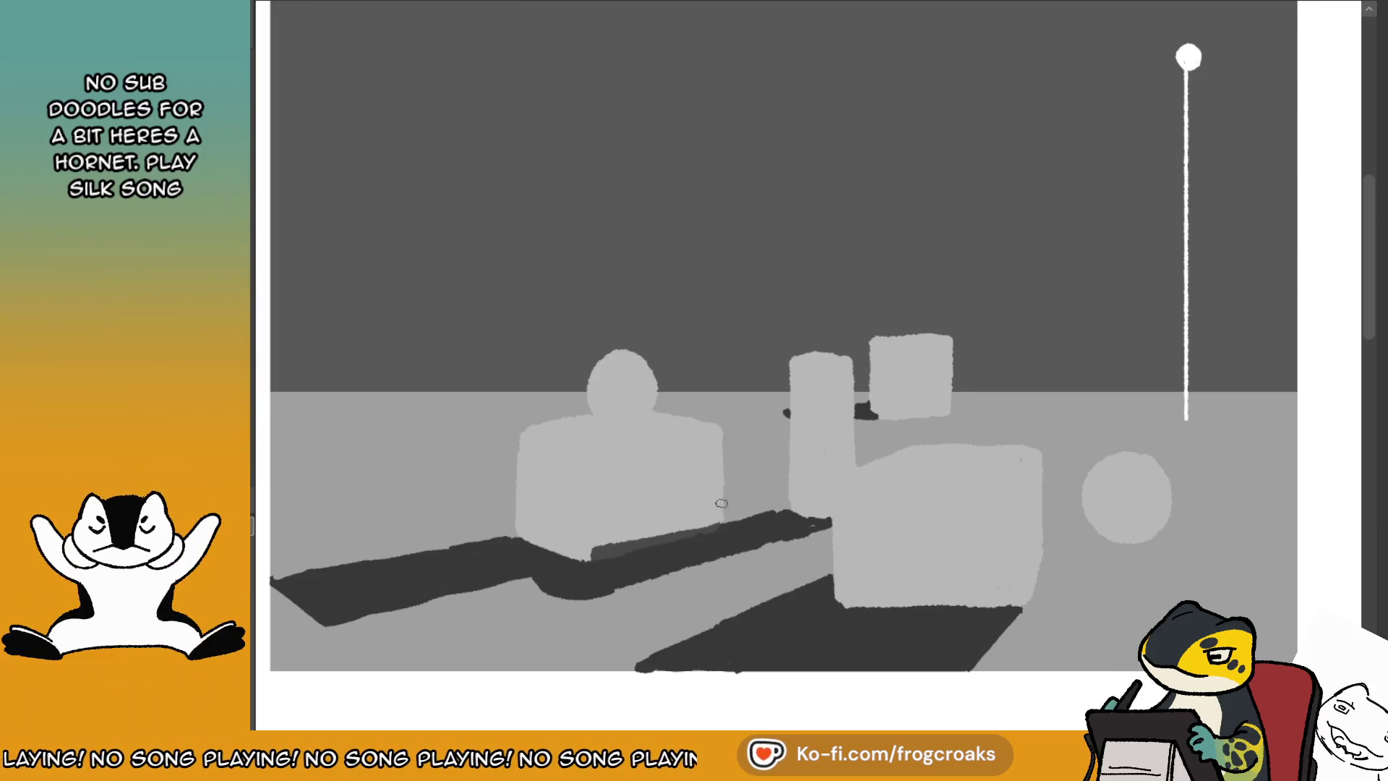
- Mirror the canvas back to normal and try shadow strokes below the sphere, then undo them
key("m")
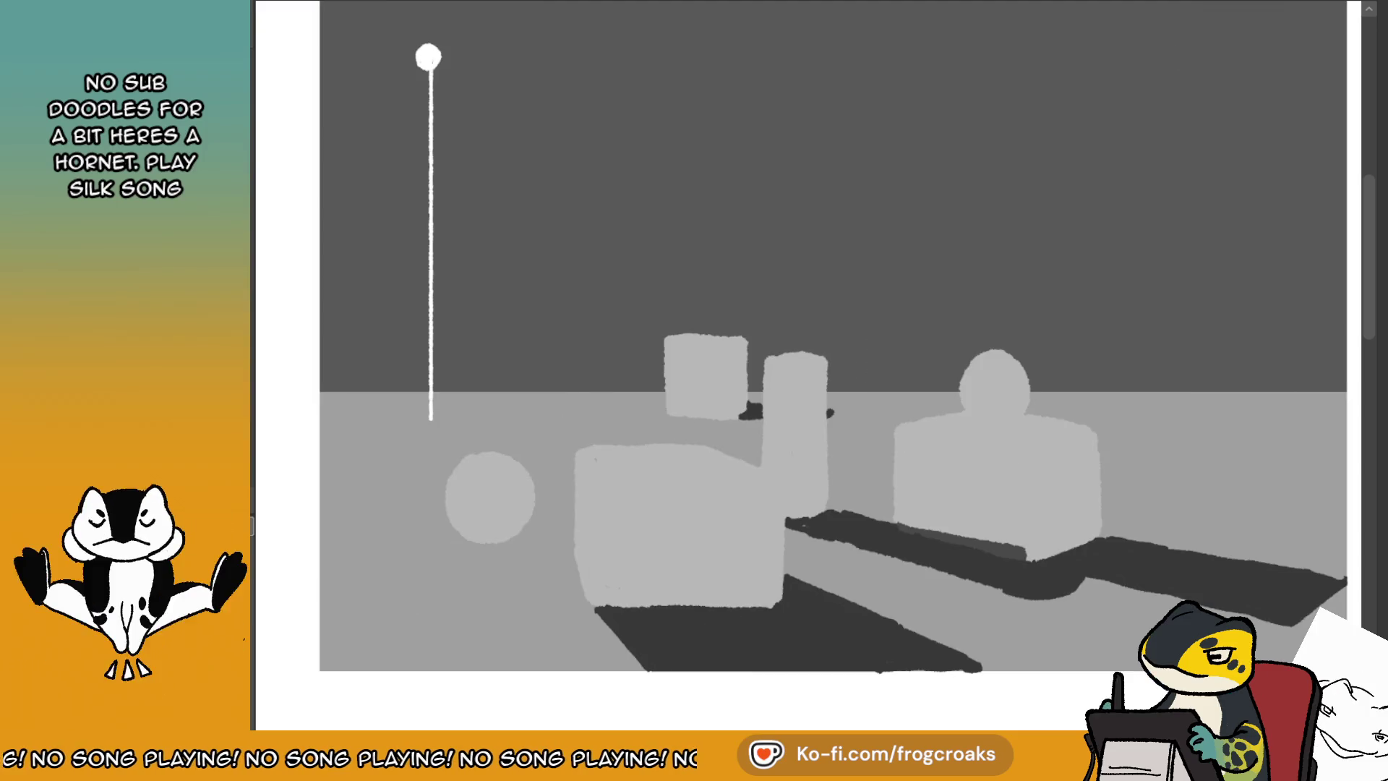
right_click(820, 511)
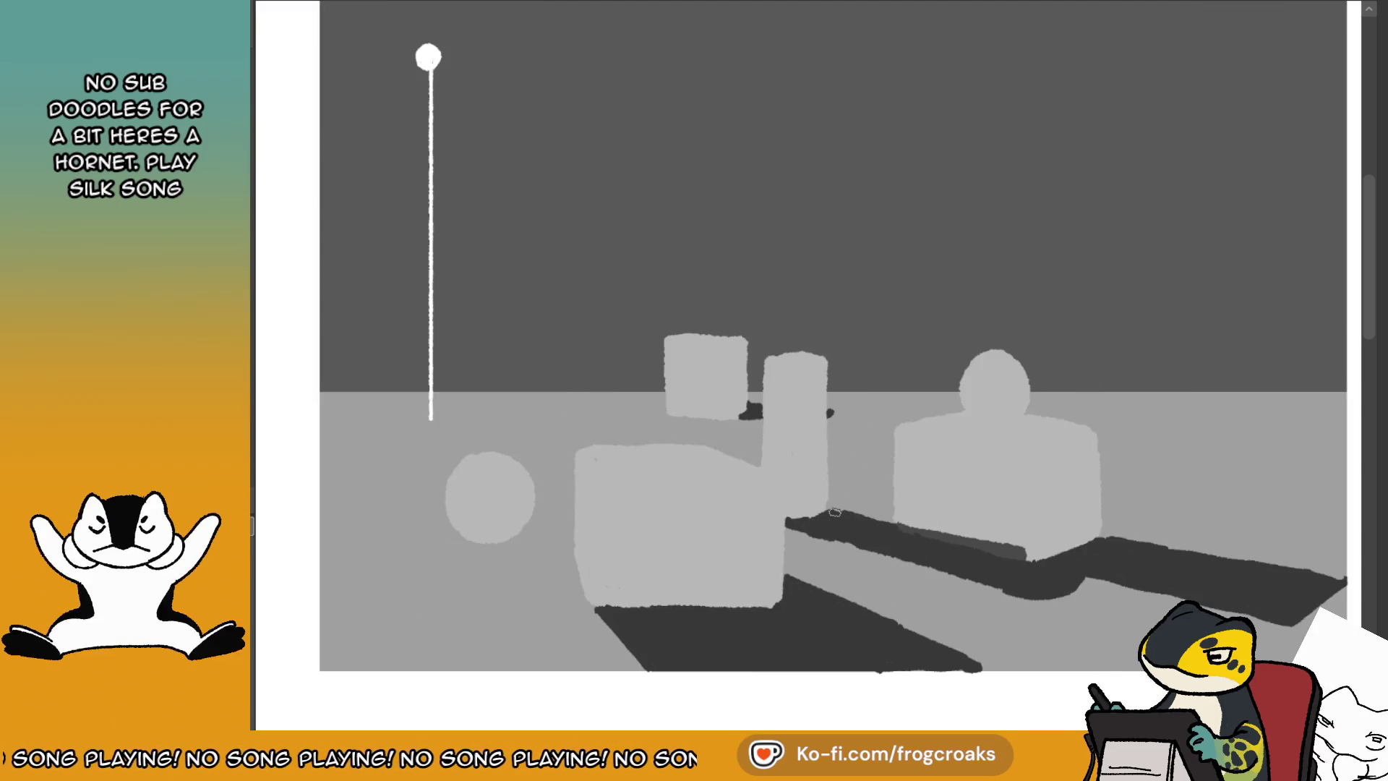
left_click_drag(457, 535, 433, 661)
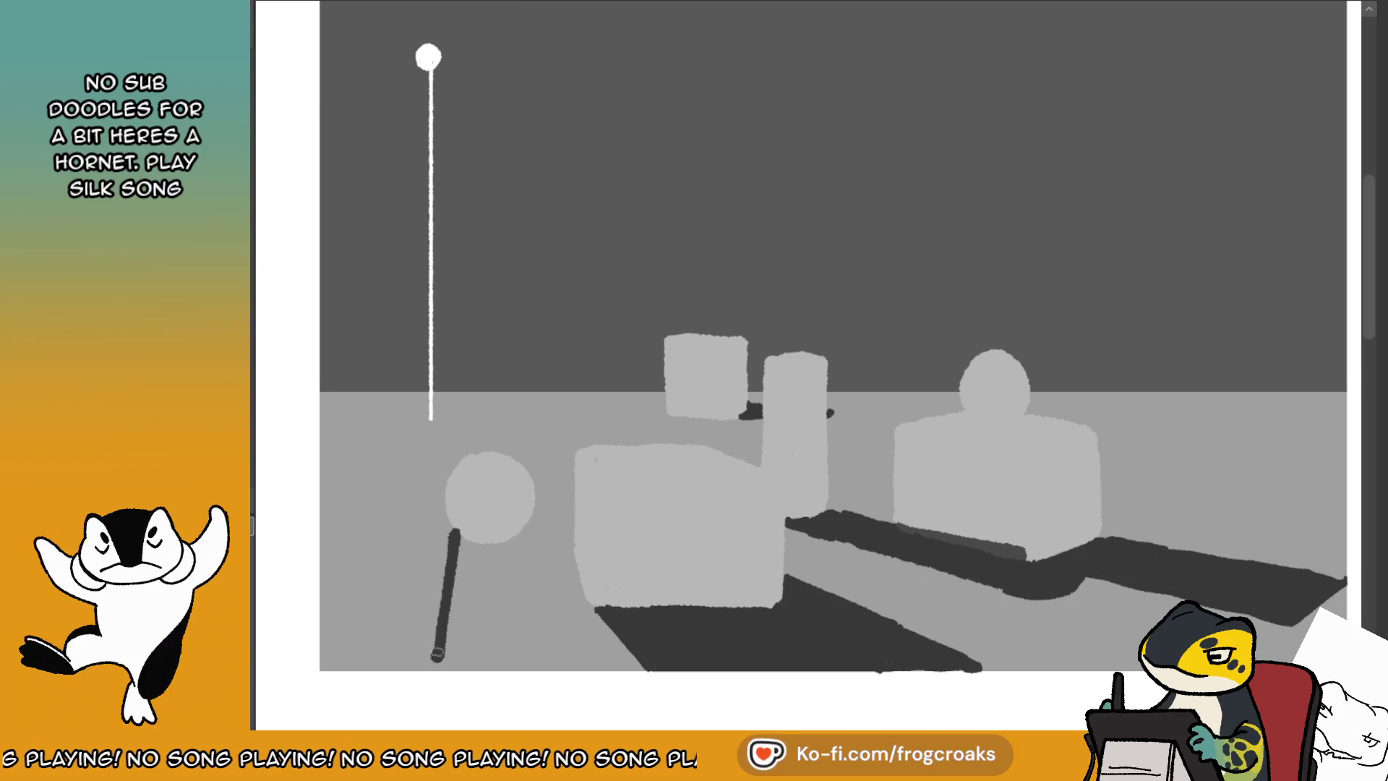
key("ctrl+z")
left_click_drag(462, 543, 435, 668)
left_click_drag(527, 527, 614, 643)
key("ctrl+z")
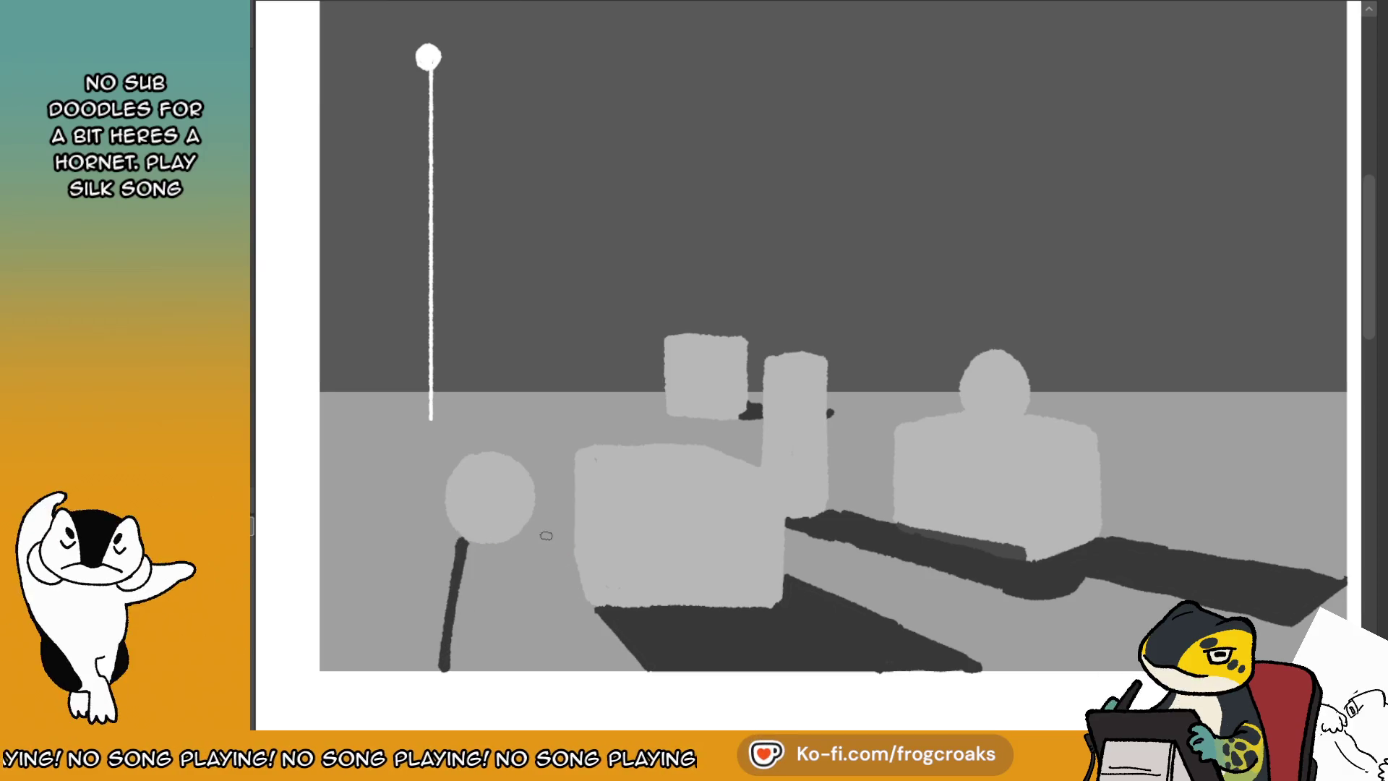
key("ctrl+z")
key("ctrl+z")
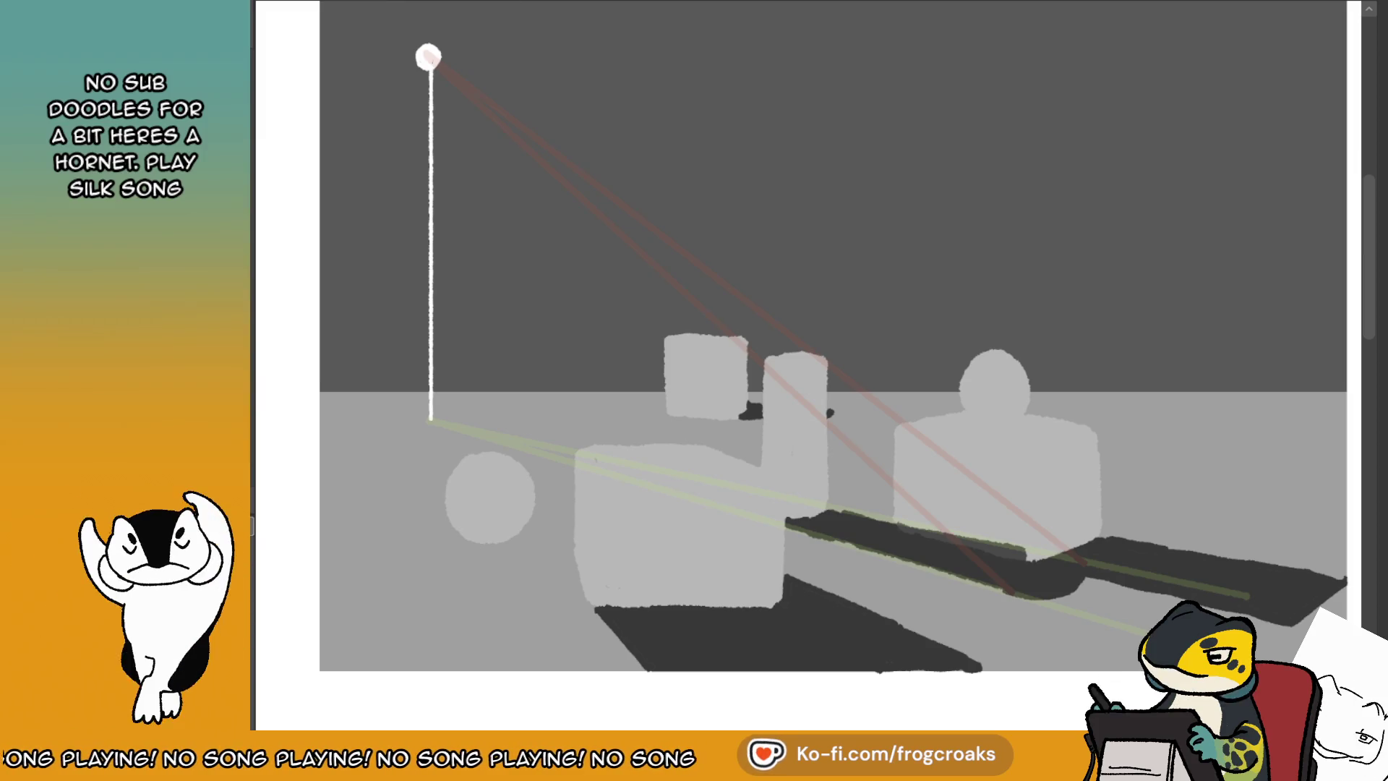
- Toggle the light guide lines off, on, and off again so they stay hidden
key("ctrl+z")
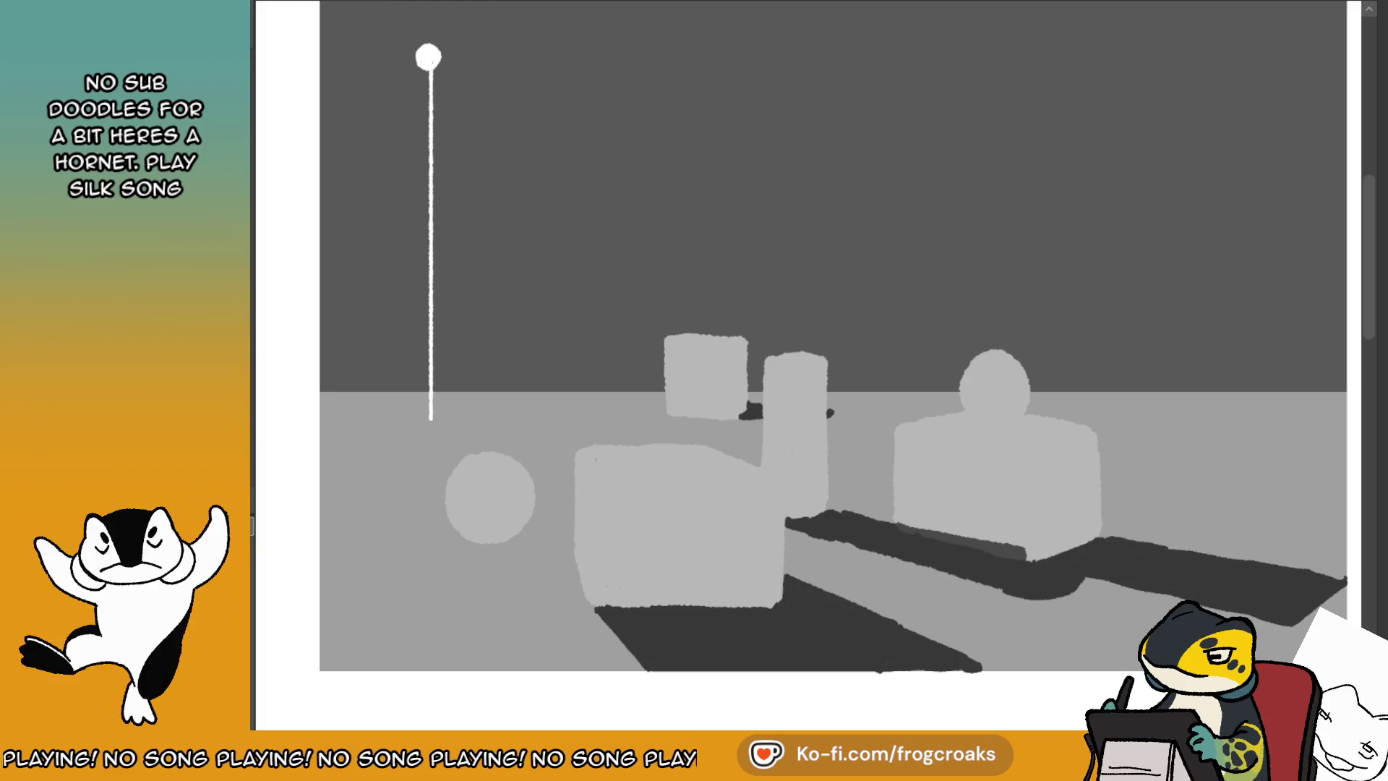
key("ctrl+shift+z")
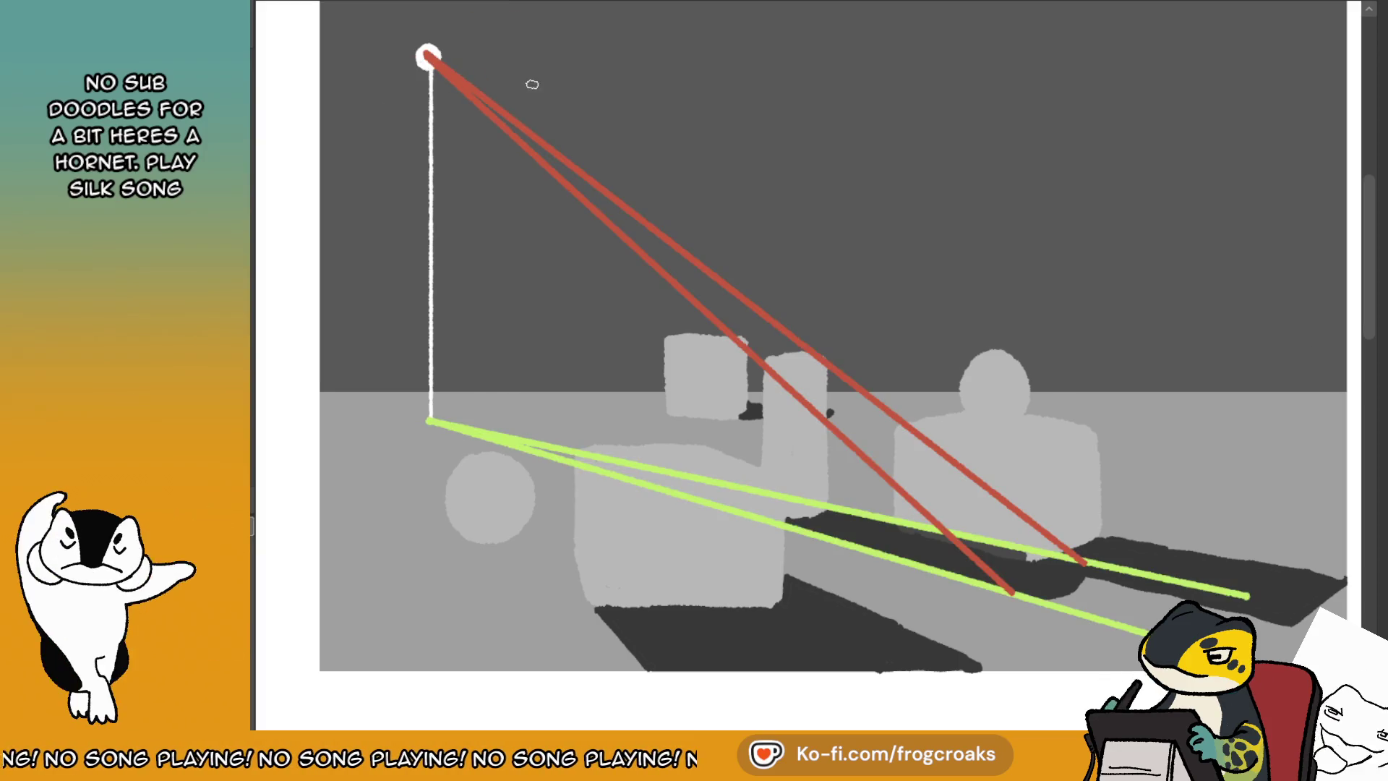
key("ctrl+z")
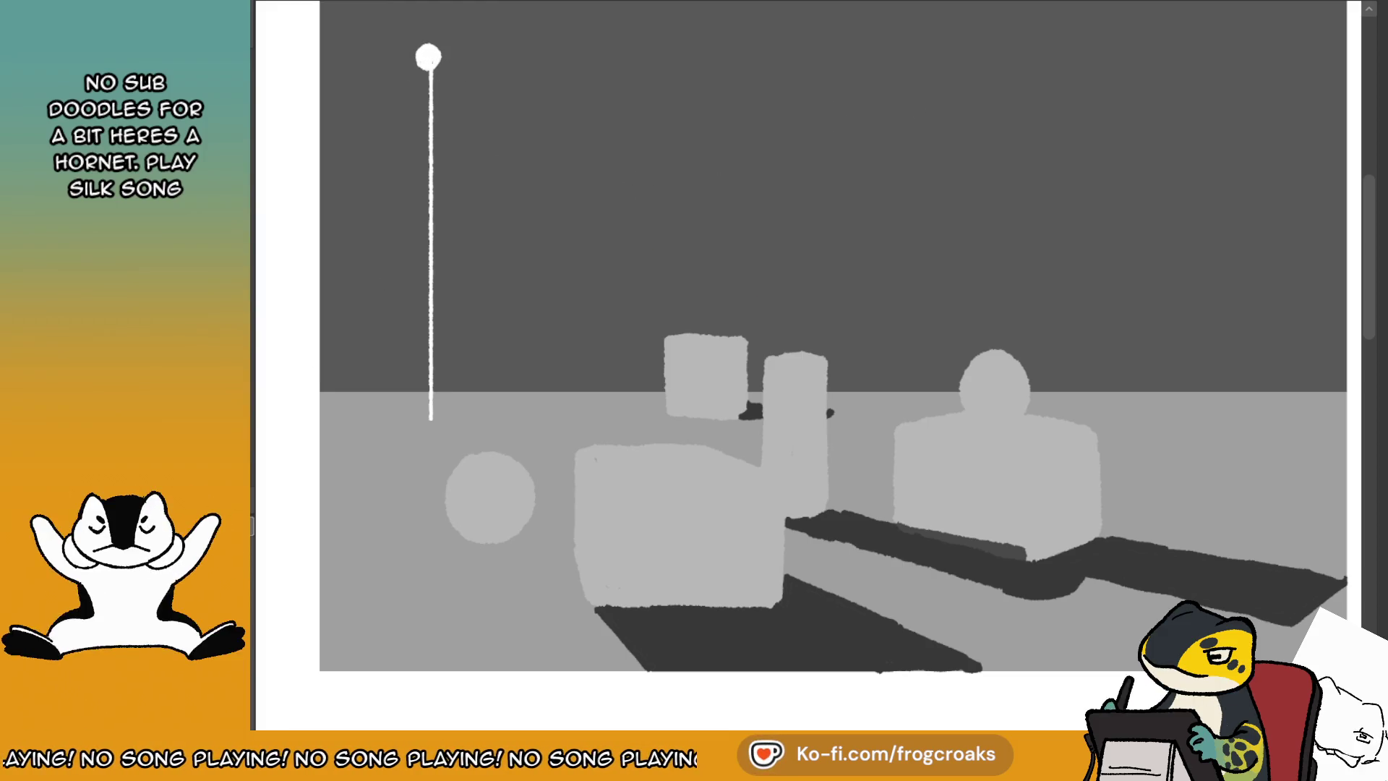
- Draw two green guides from the pole base and two red lamp rays, faded to 50% opacity
left_click_drag(430, 419, 449, 528)
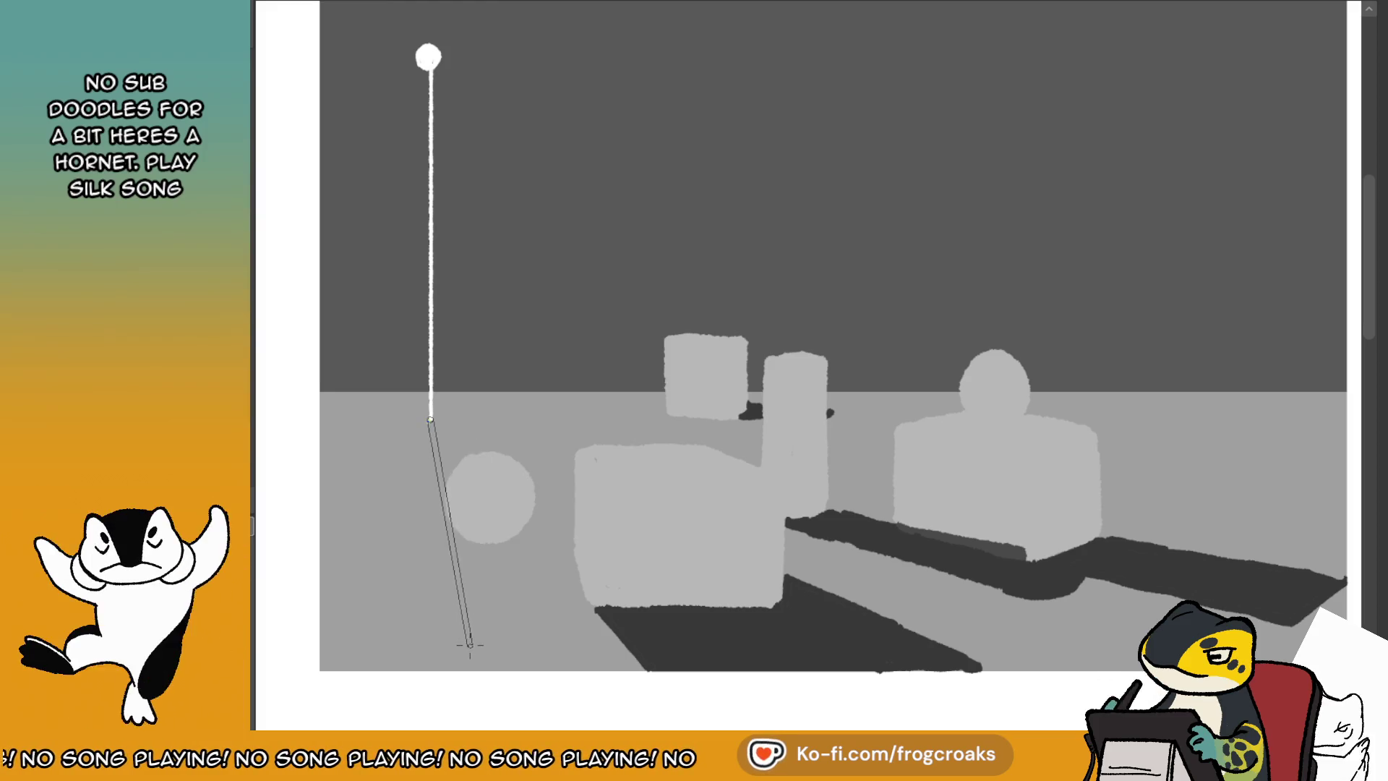
left_click_drag(469, 643, 472, 681)
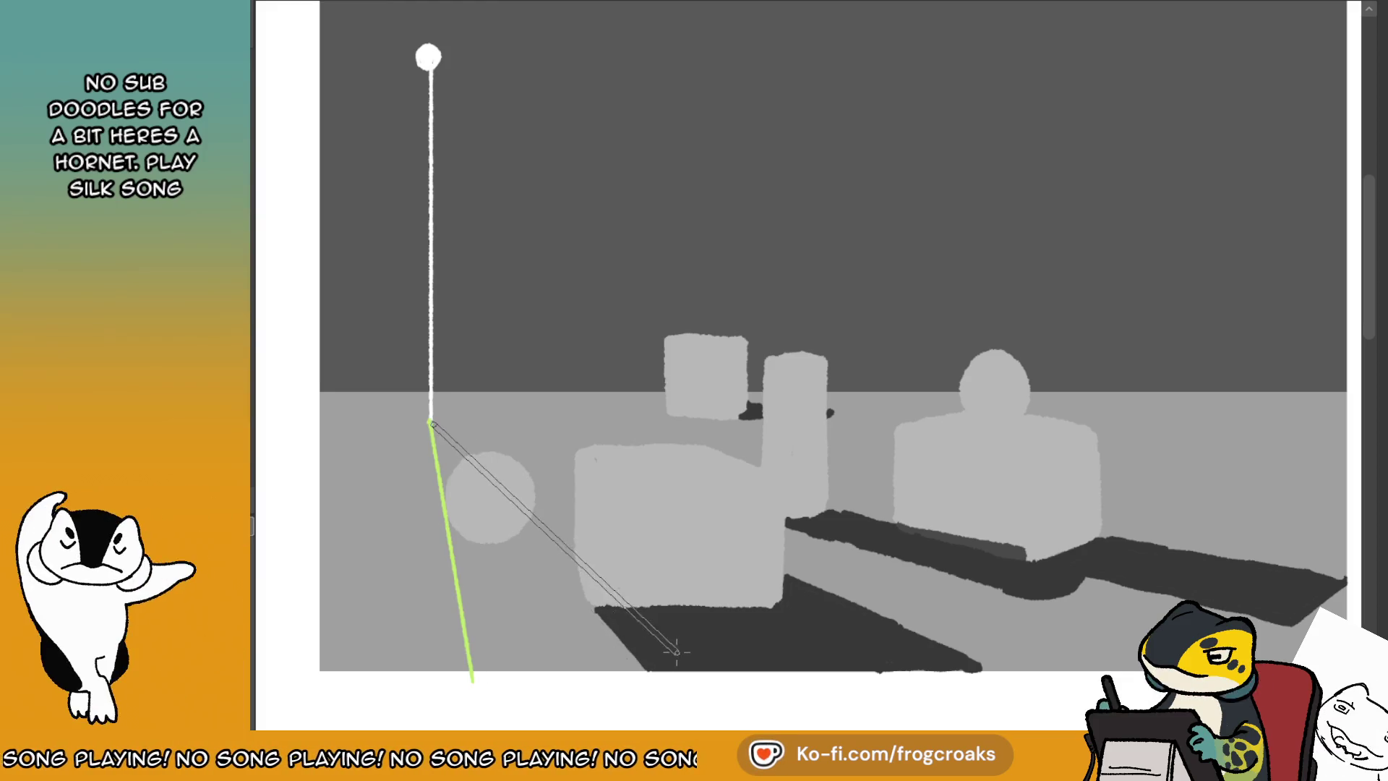
left_click_drag(504, 483, 718, 673)
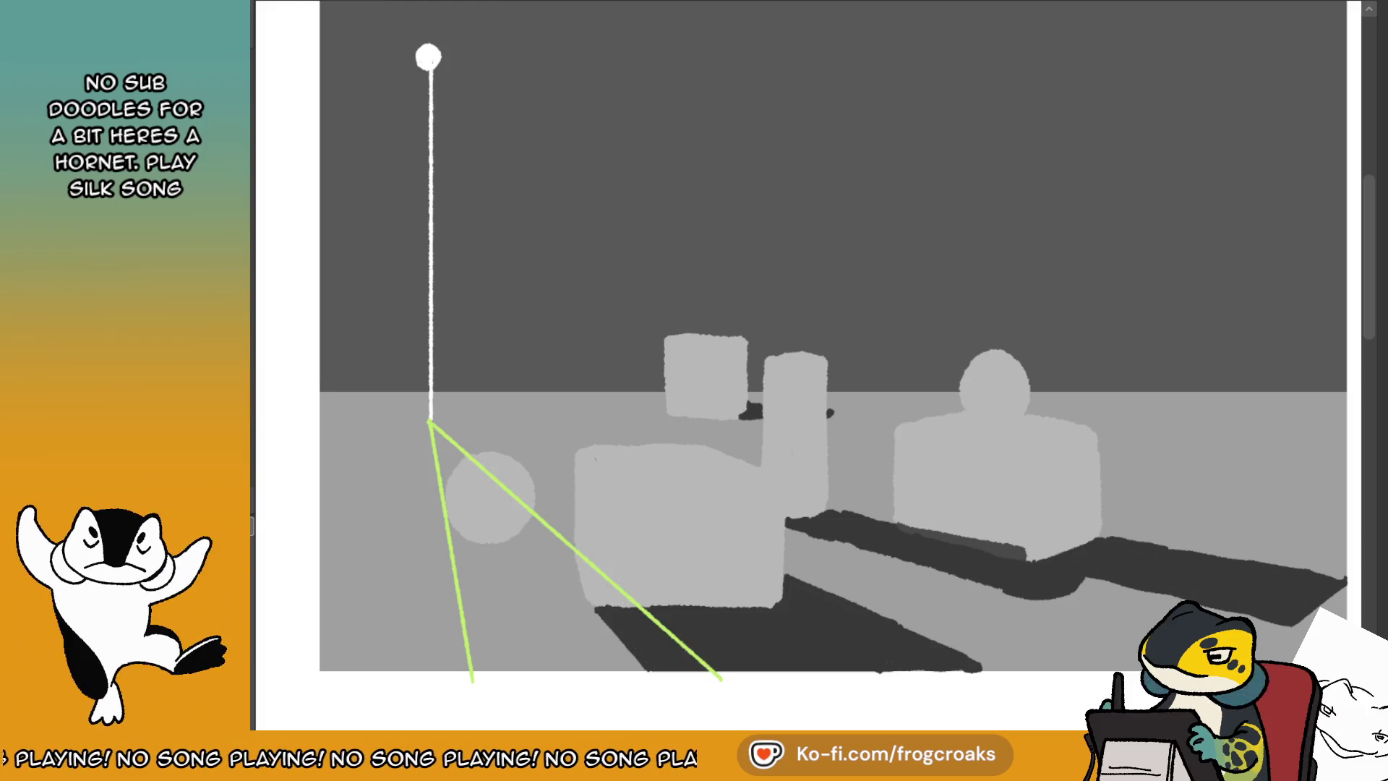
left_click_drag(427, 57, 475, 686)
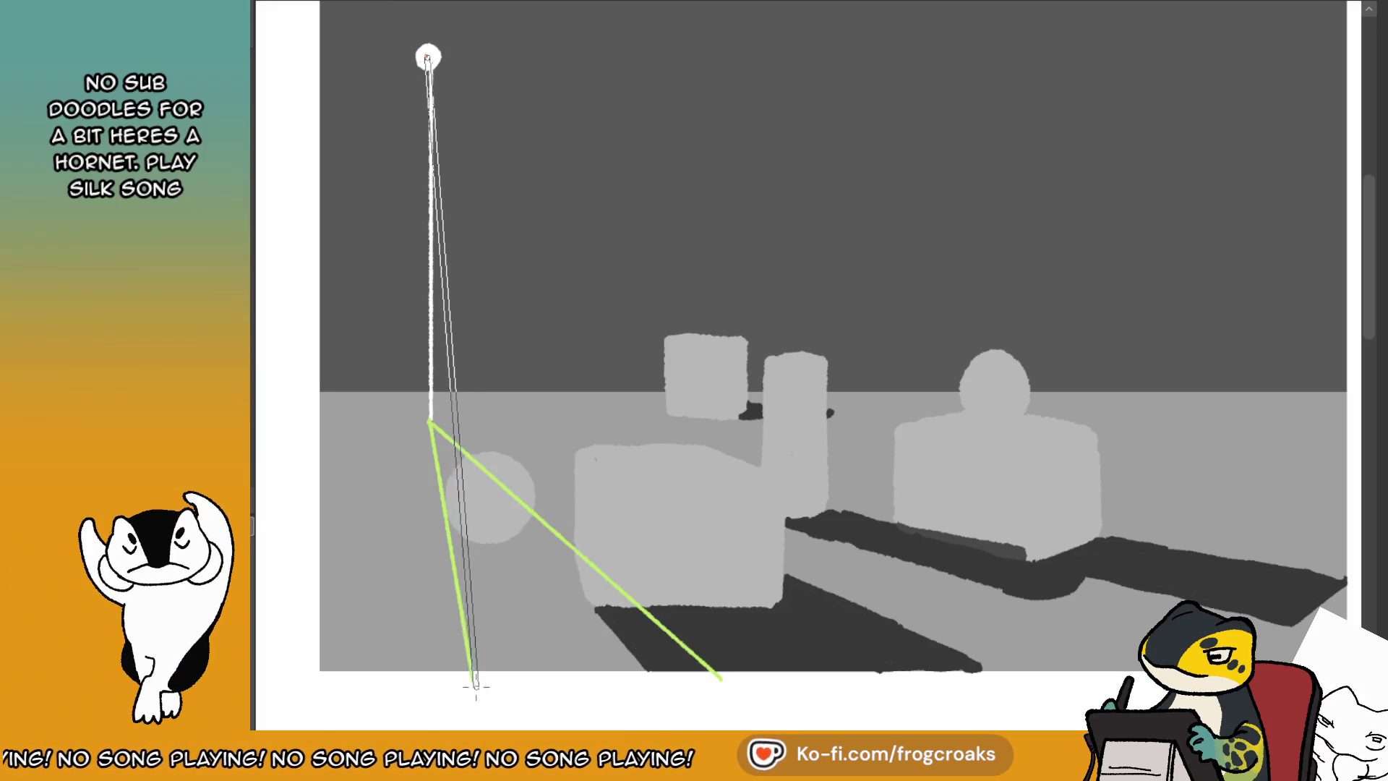
left_click_drag(428, 56, 731, 683)
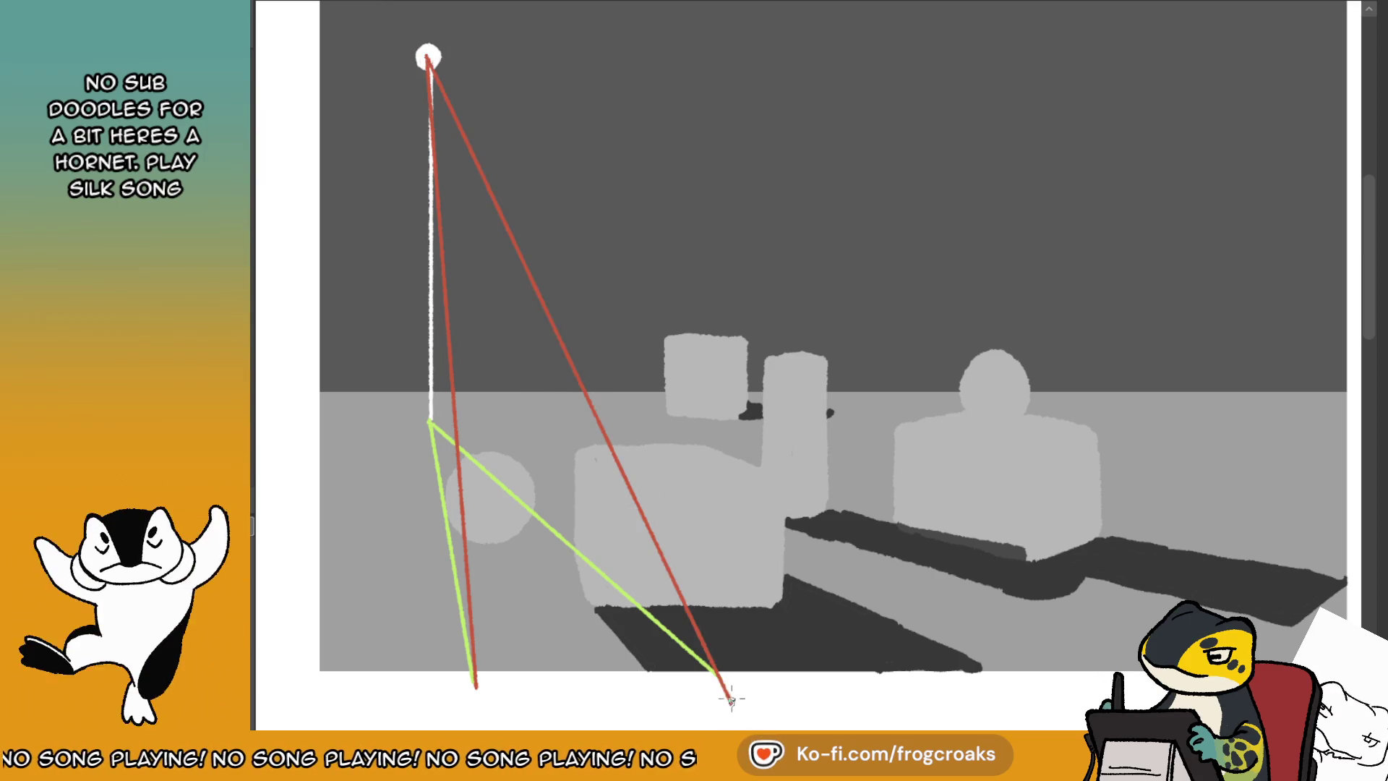
key("ctrl+z")
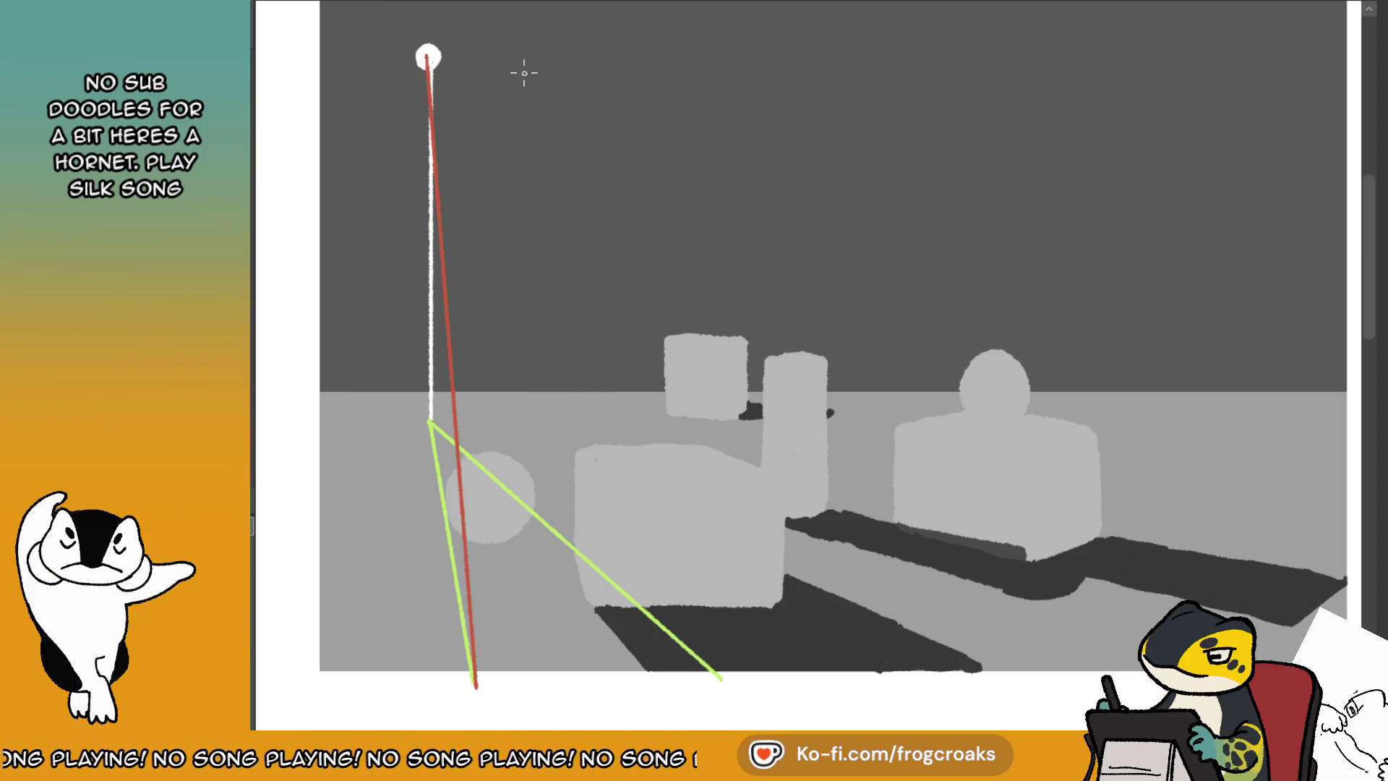
left_click_drag(428, 56, 723, 687)
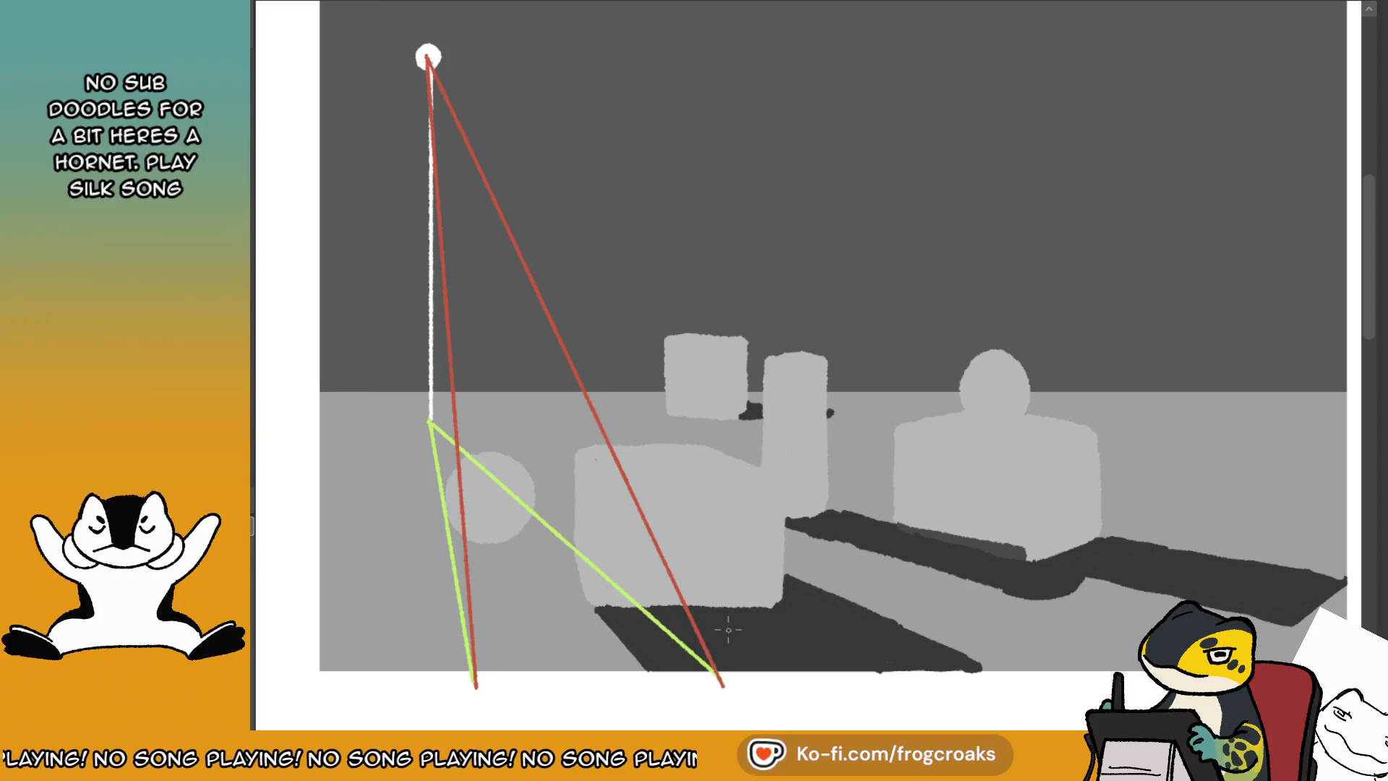
key("5")
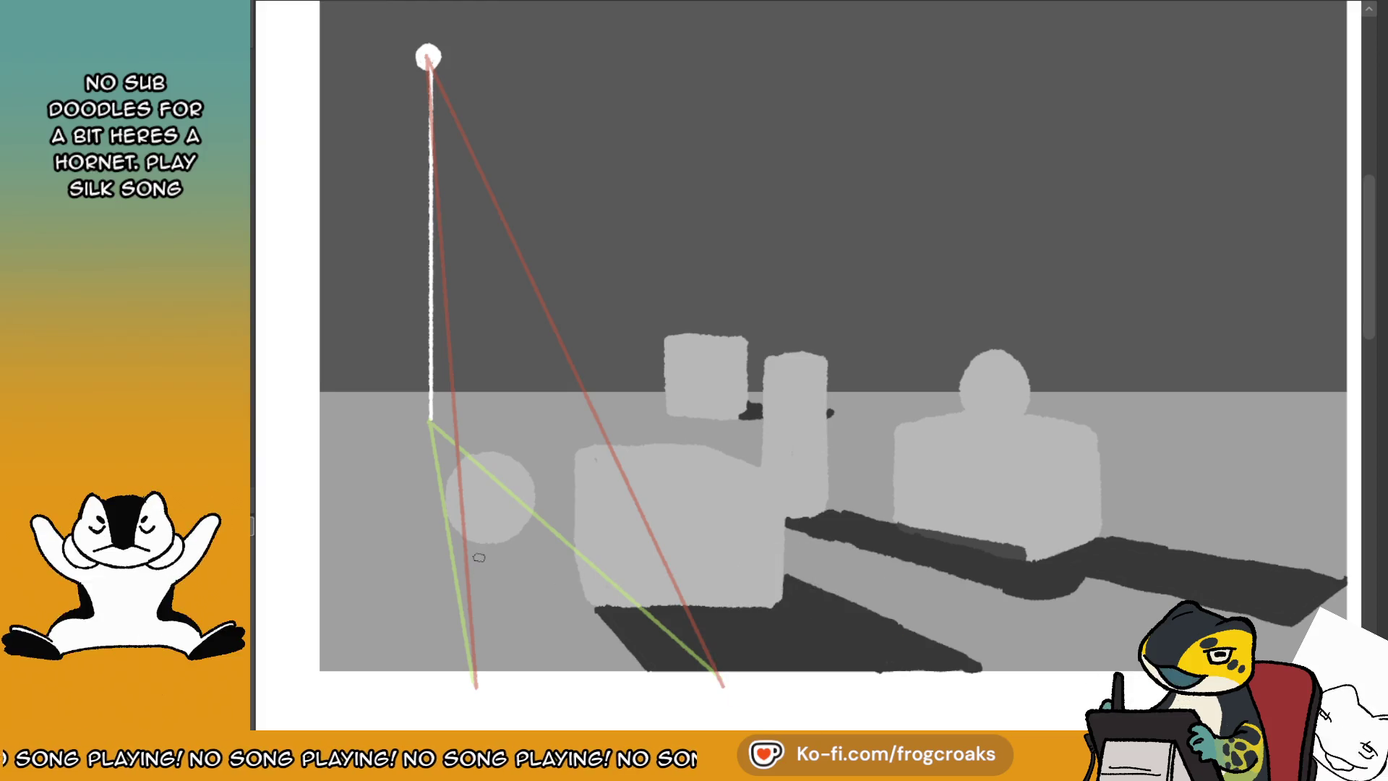
- Paint the outline of the sphere's cast shadow from its base toward the canvas bottom
left_click_drag(450, 535, 488, 667)
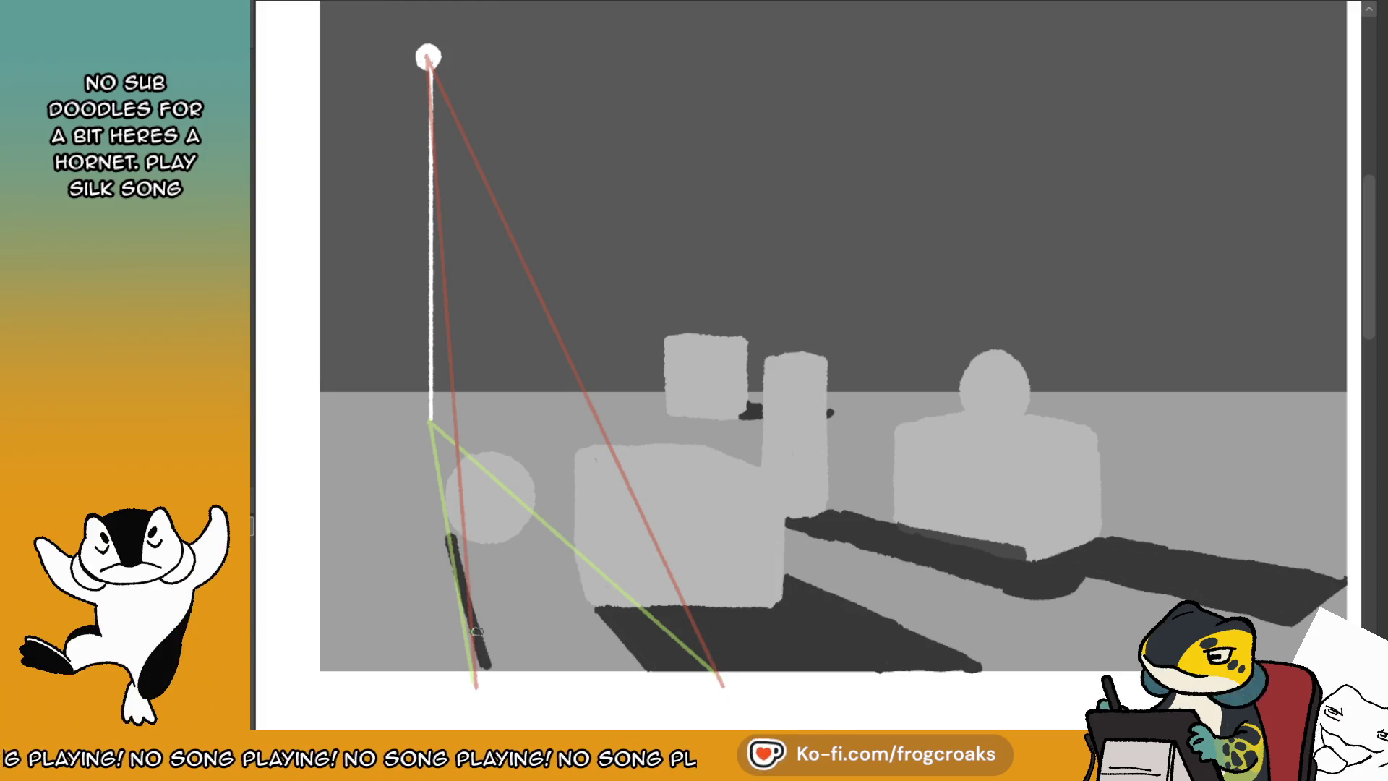
key("ctrl+z")
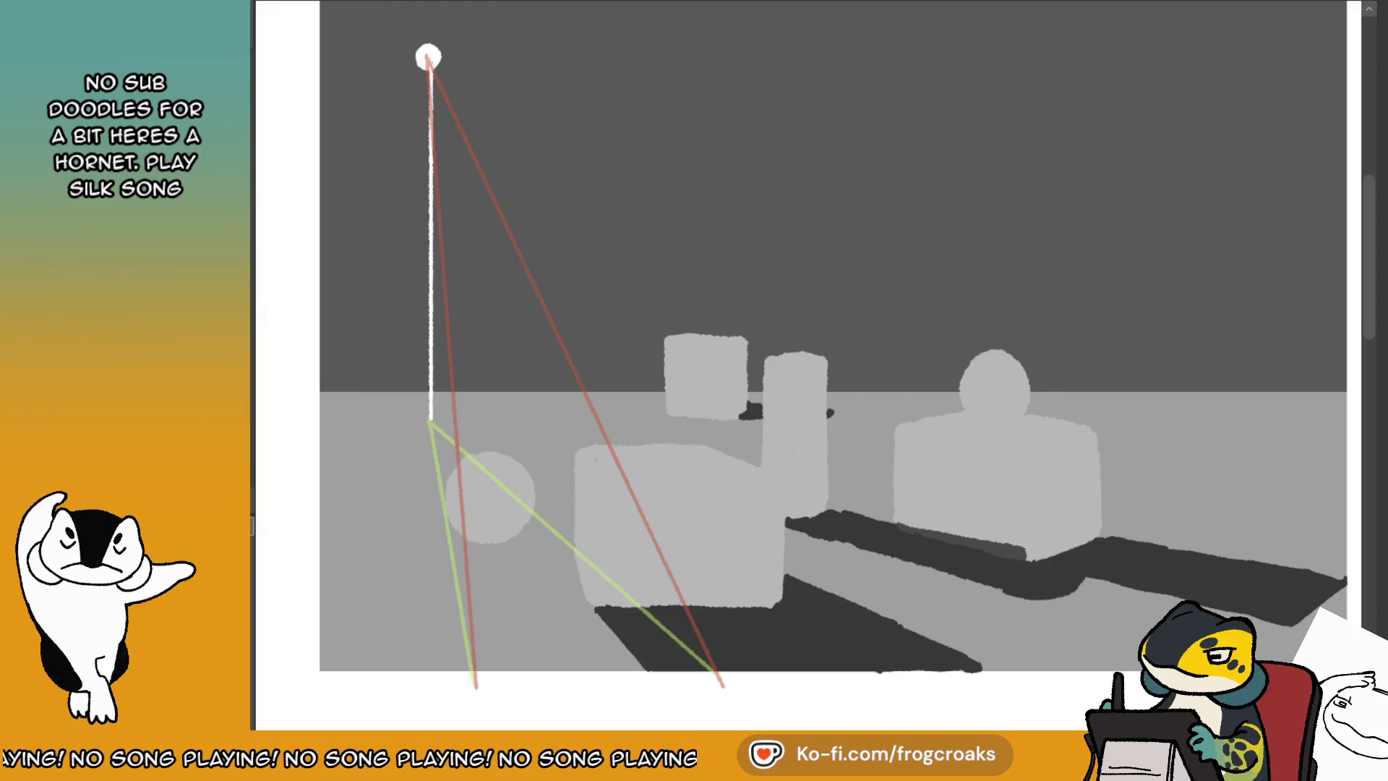
key("ctrl+z")
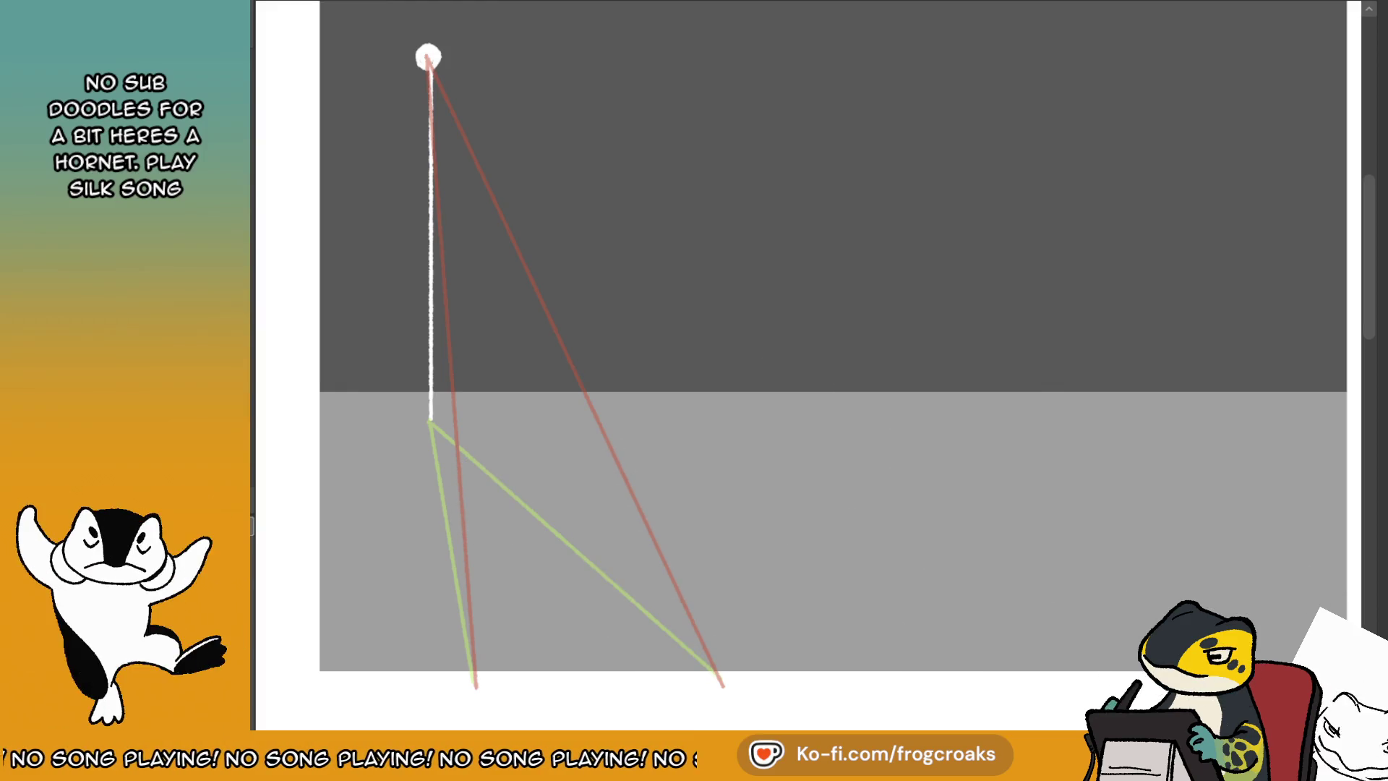
key("ctrl+y")
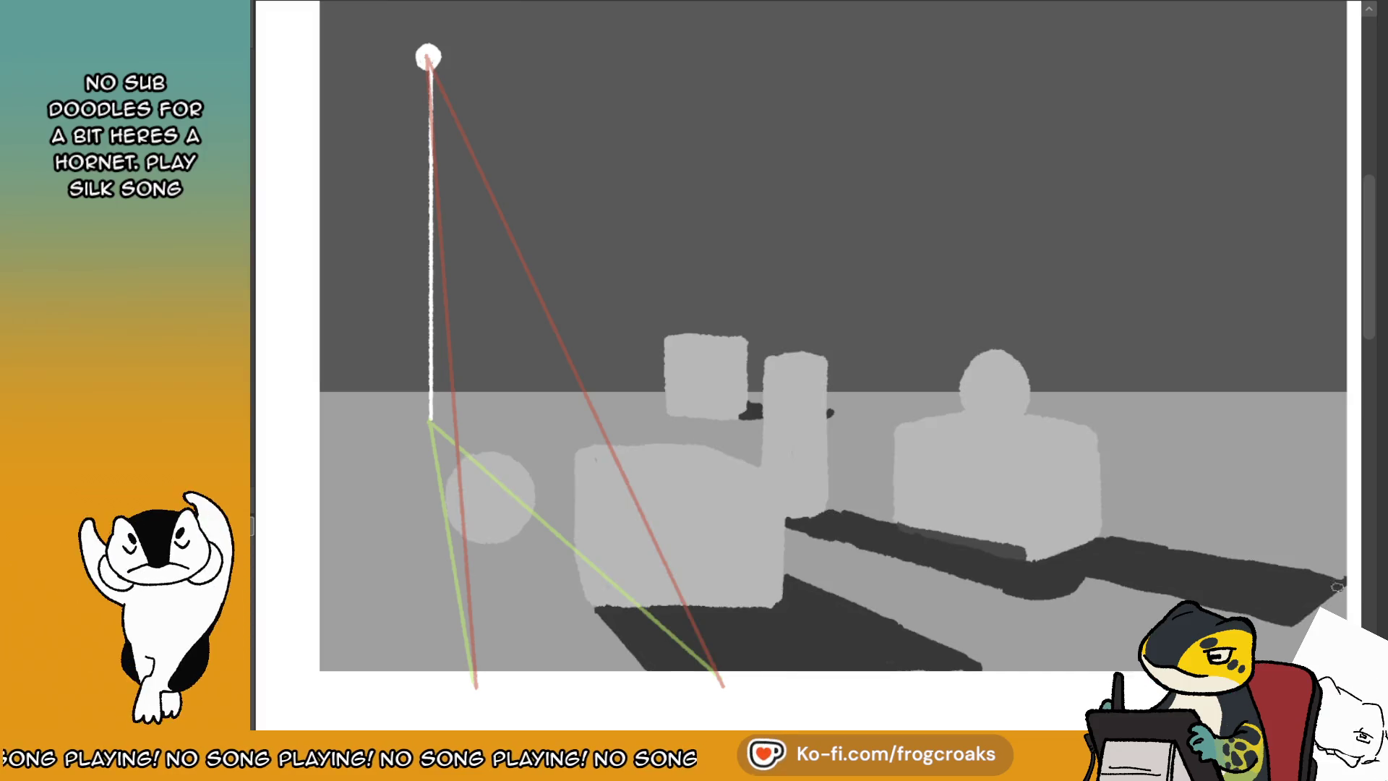
mouse_move(452, 538)
left_mouse_down()
mouse_move(477, 668)
mouse_move(575, 664)
left_mouse_up()
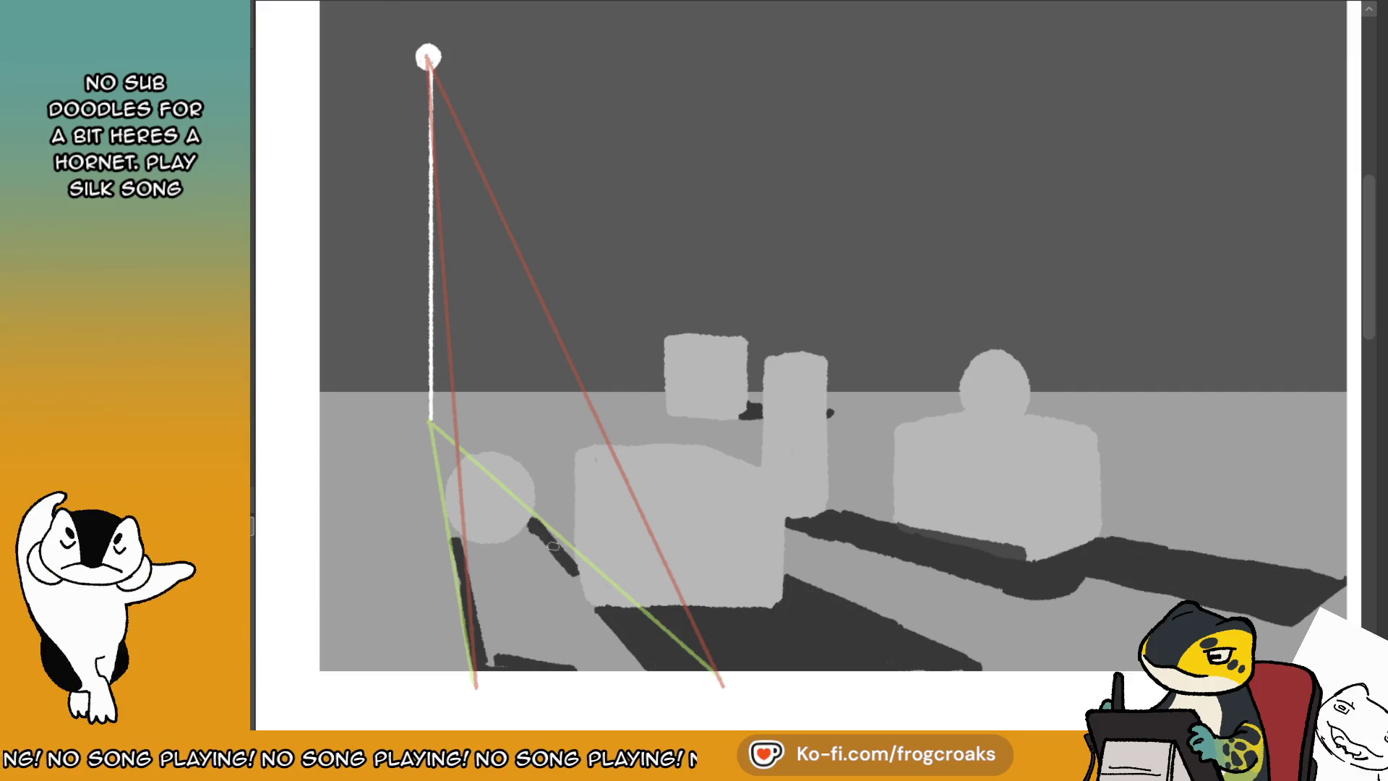
left_click_drag(571, 576, 590, 619)
left_click_drag(635, 672, 556, 558)
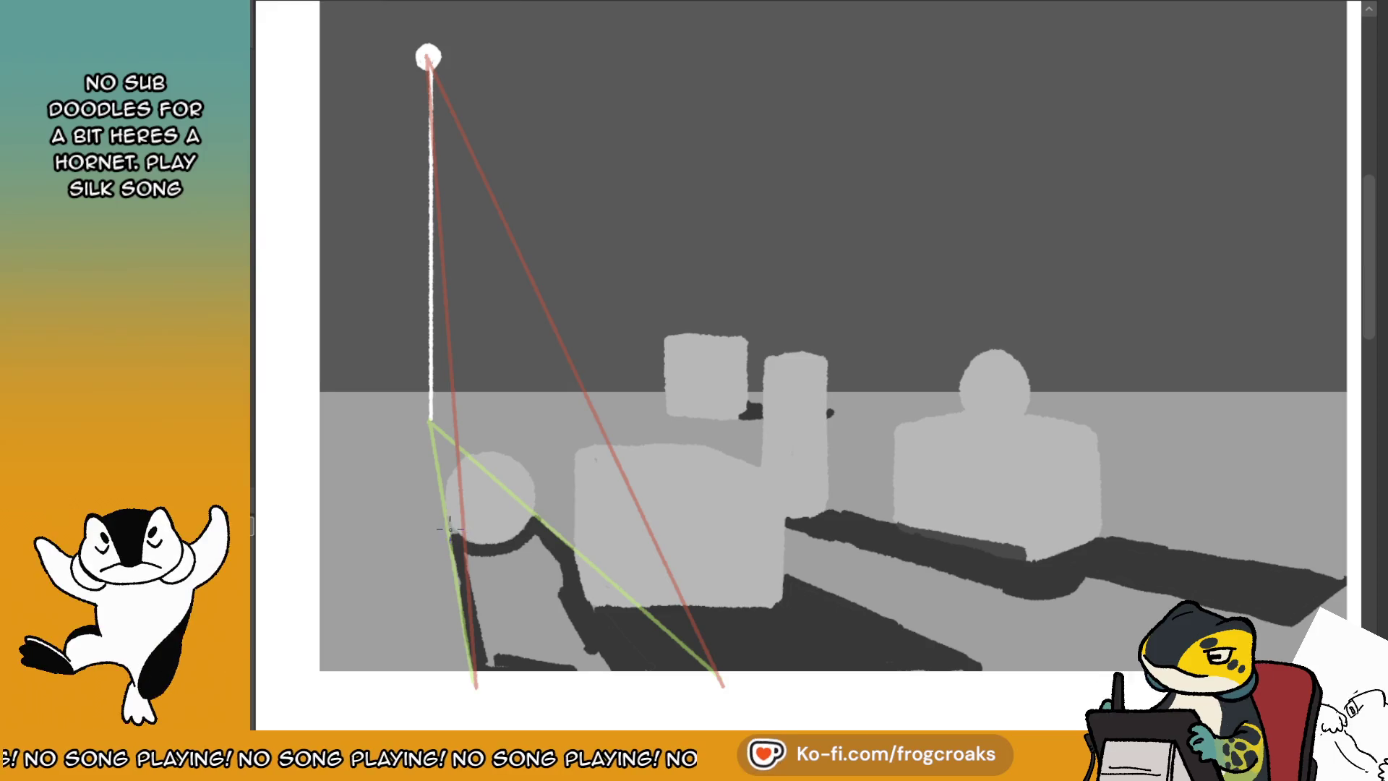
left_click_drag(452, 529, 447, 518)
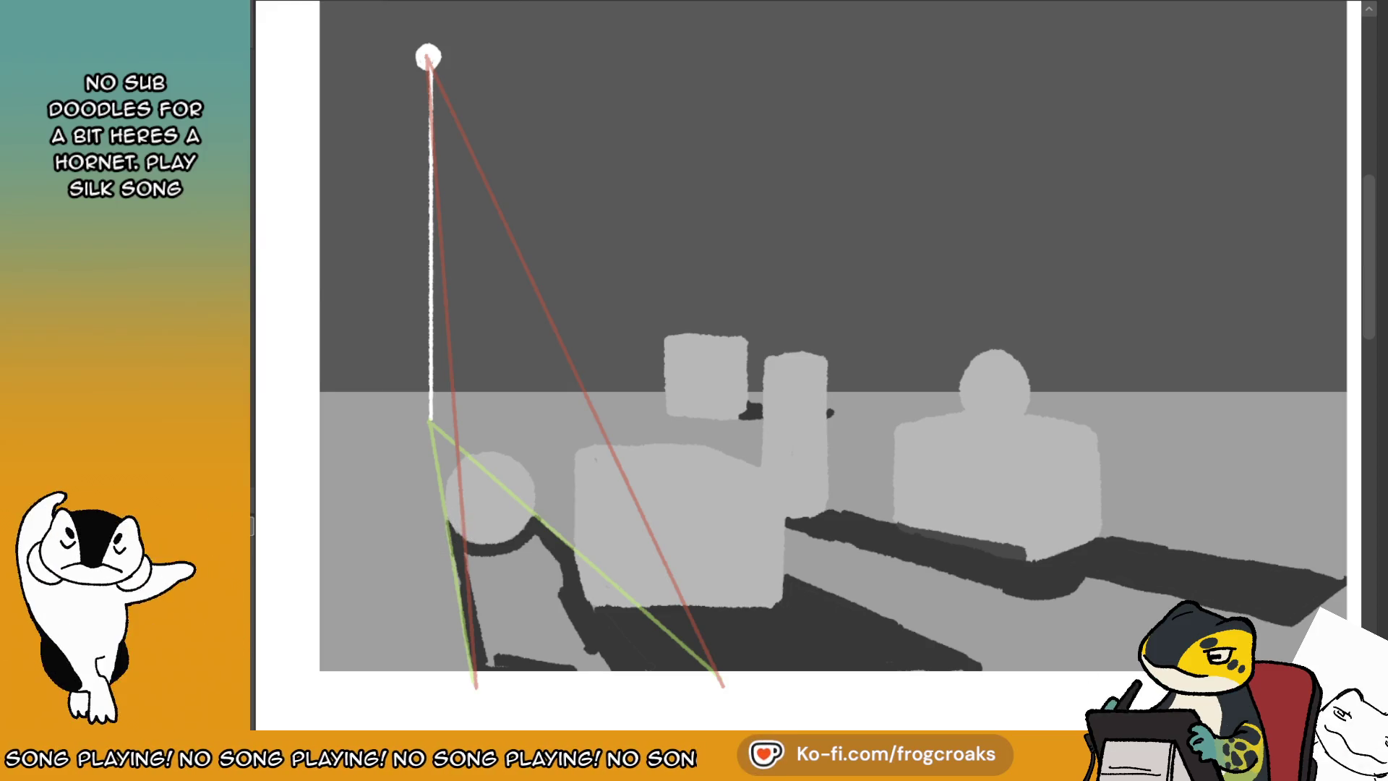
- Hide the guides, paint the shadow's other edge, and fill the wedge dark grey
key("Delete")
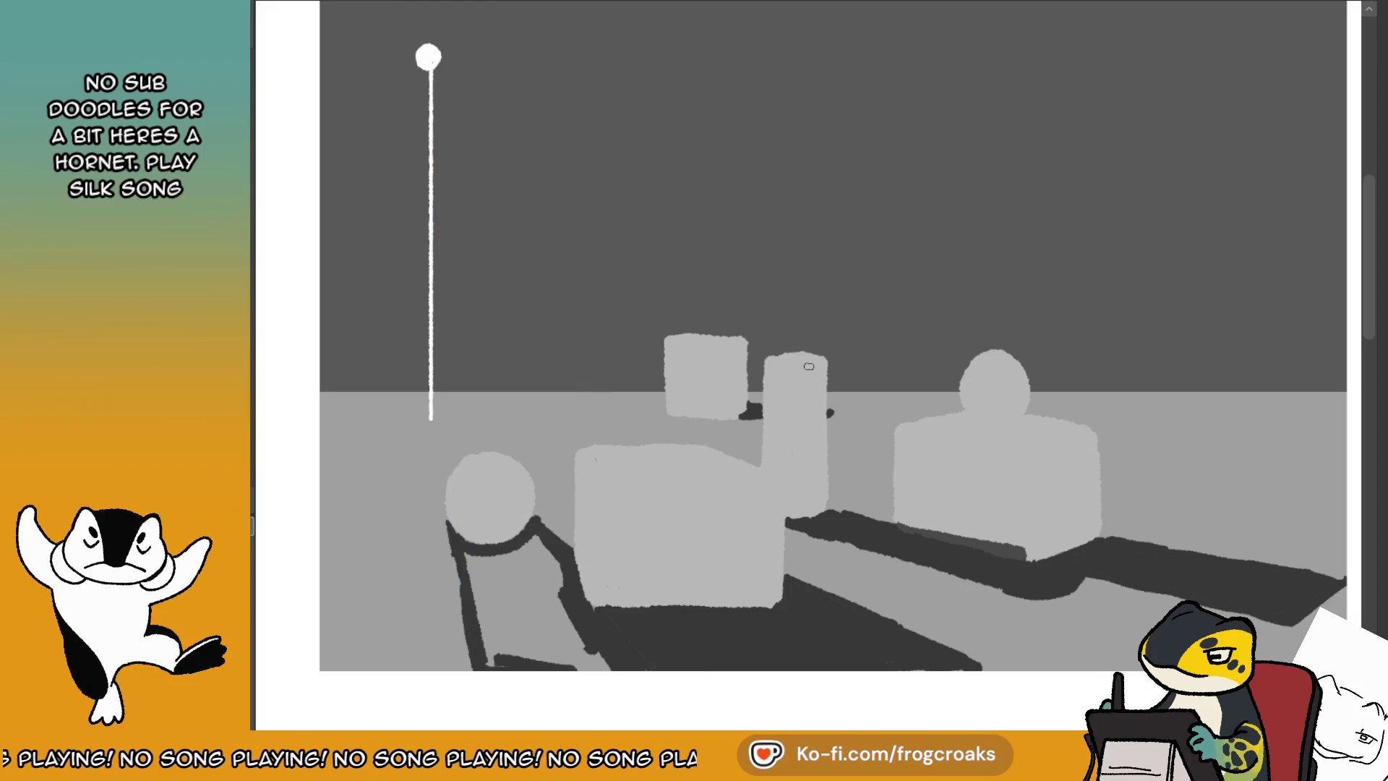
left_click_drag(483, 669, 484, 582)
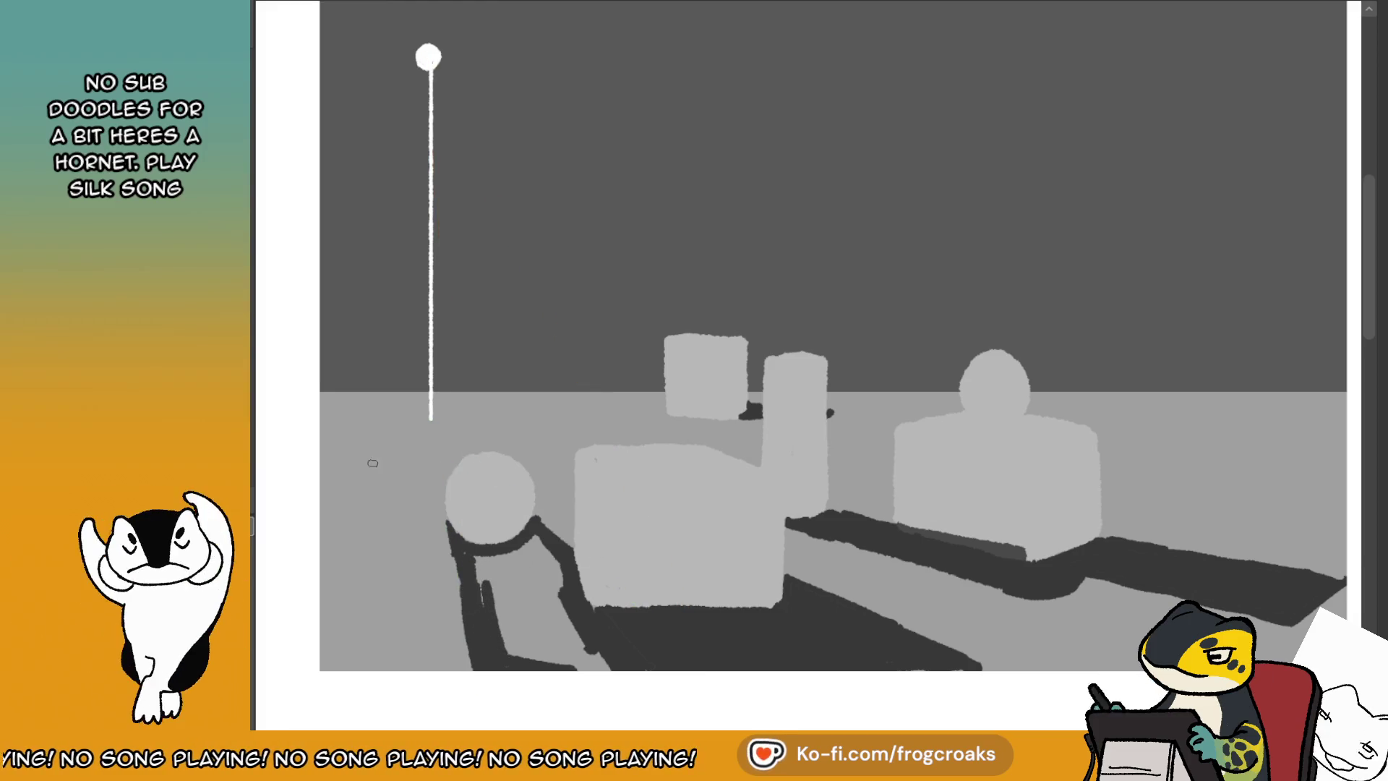
left_click(561, 600)
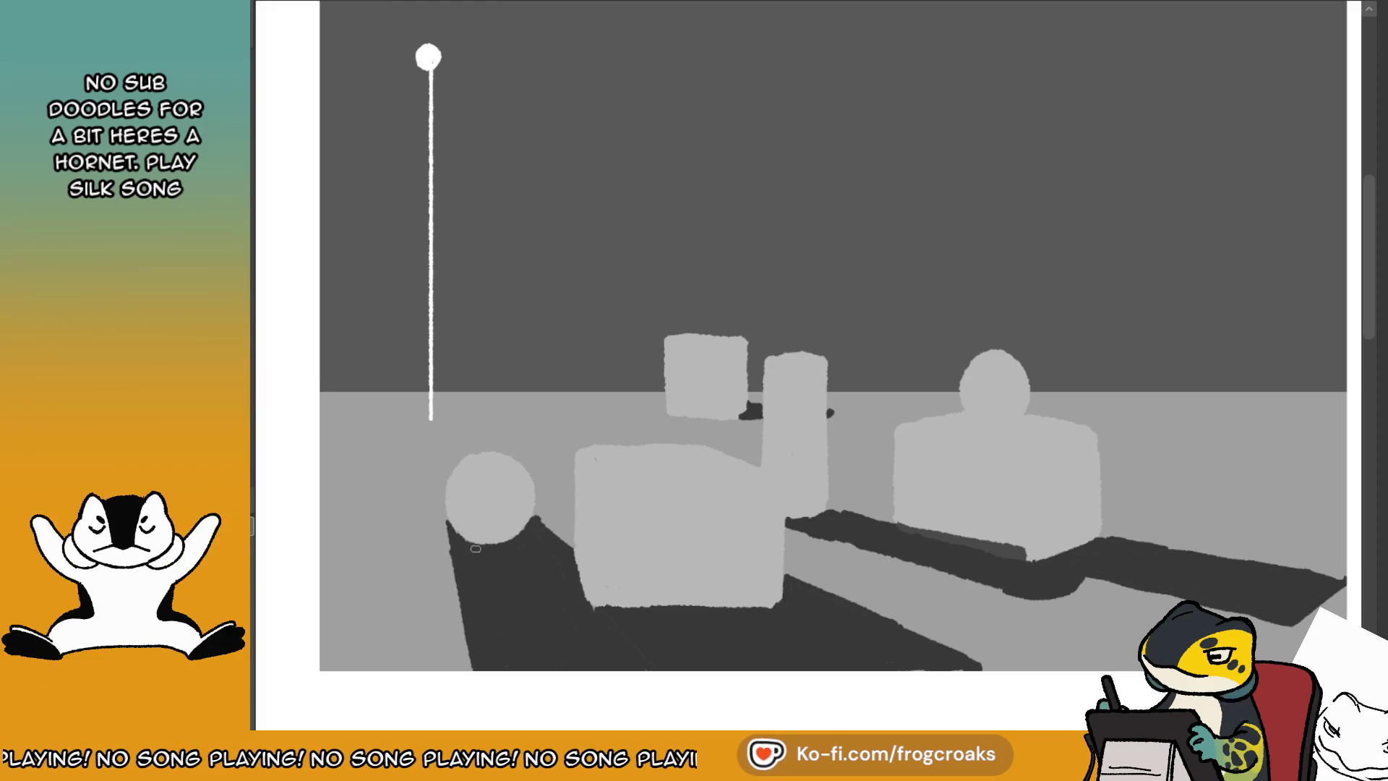
- Extend the sphere's shadow along the green guide up to the cube's left side, then hide guides
key("ctrl+shift+z")
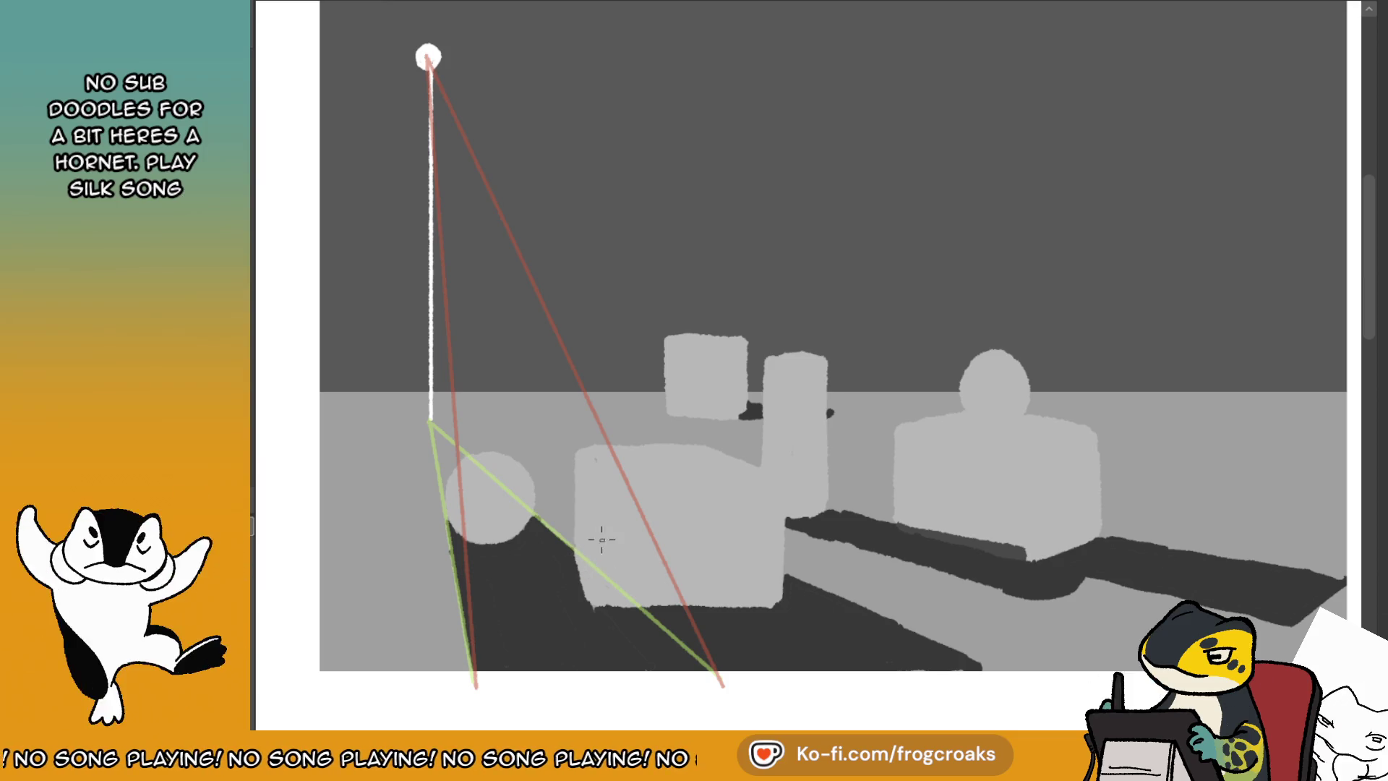
left_click_drag(591, 570, 602, 578)
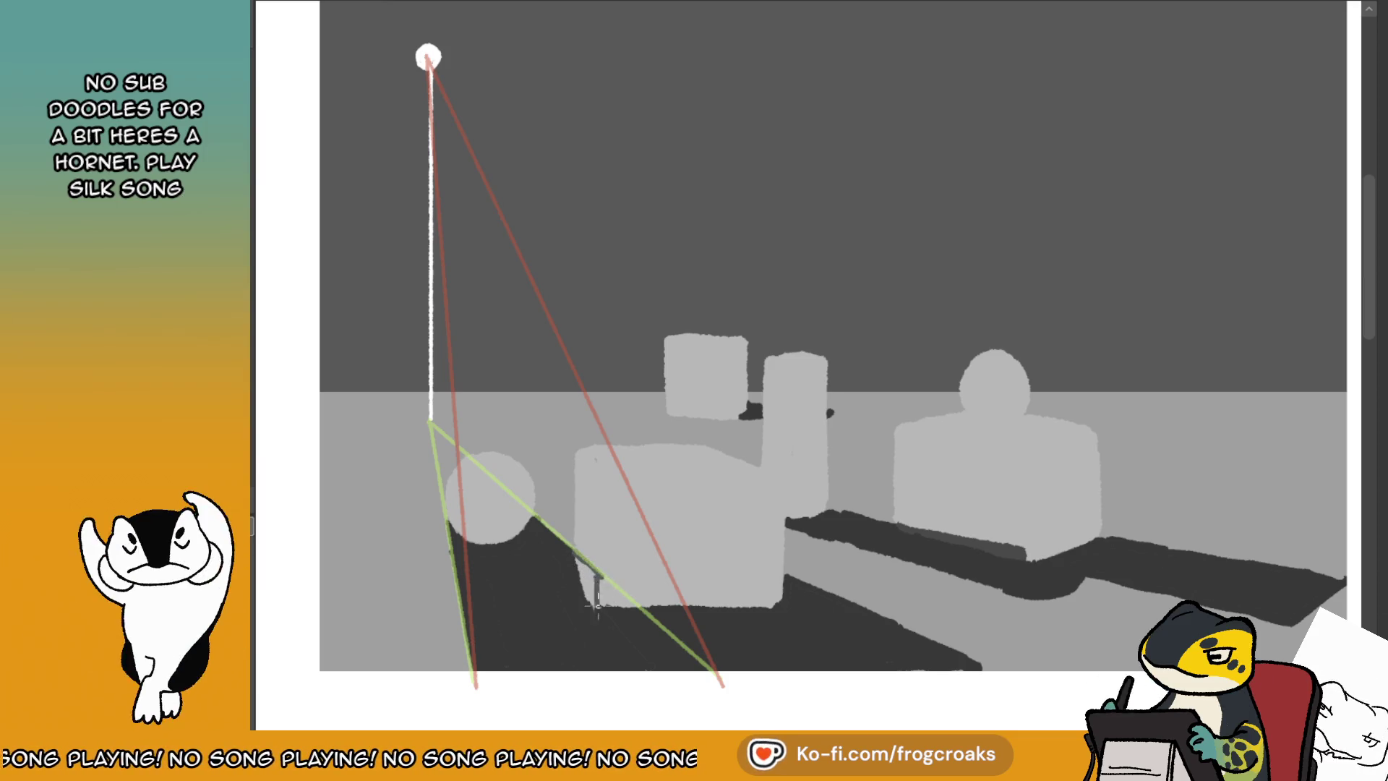
mouse_move(599, 460)
left_mouse_down()
mouse_move(596, 612)
mouse_move(594, 574)
mouse_move(571, 562)
left_mouse_up()
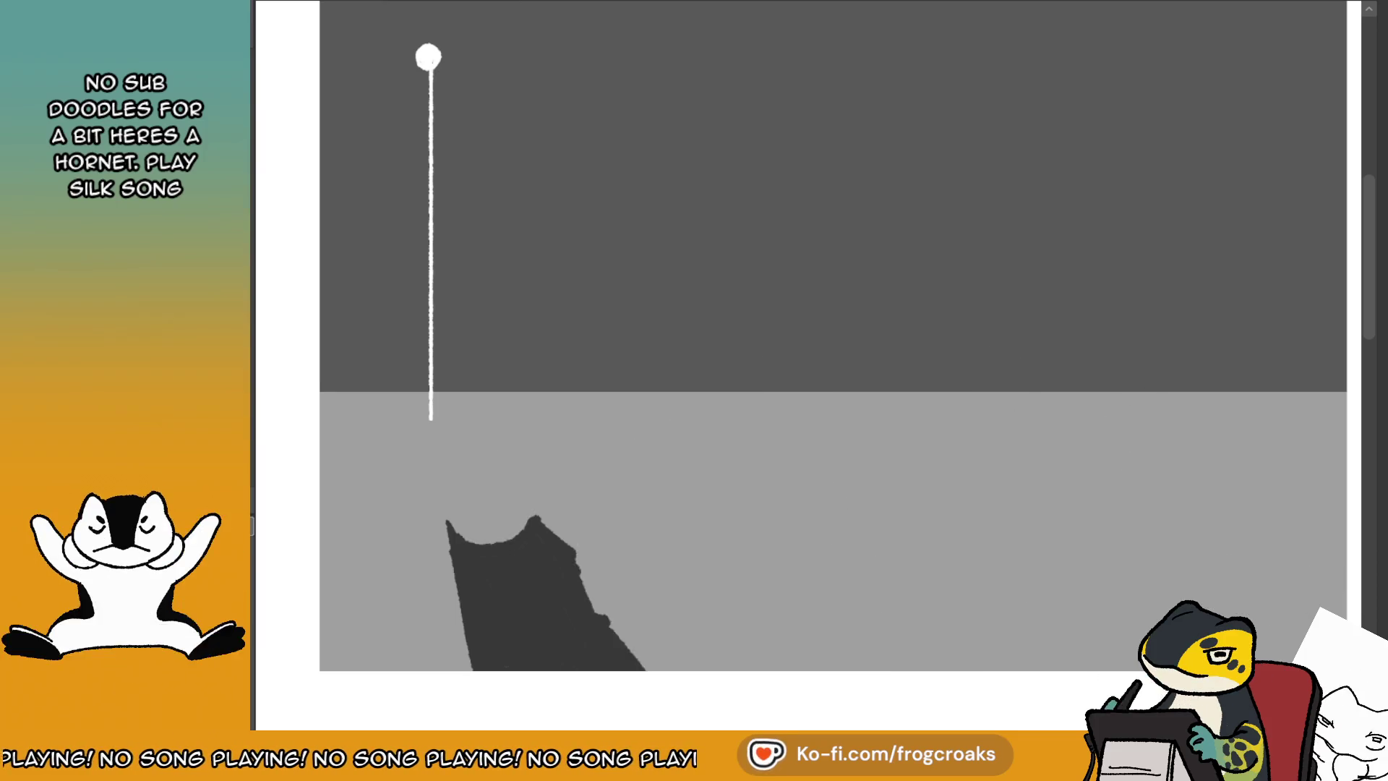
key("ctrl+z")
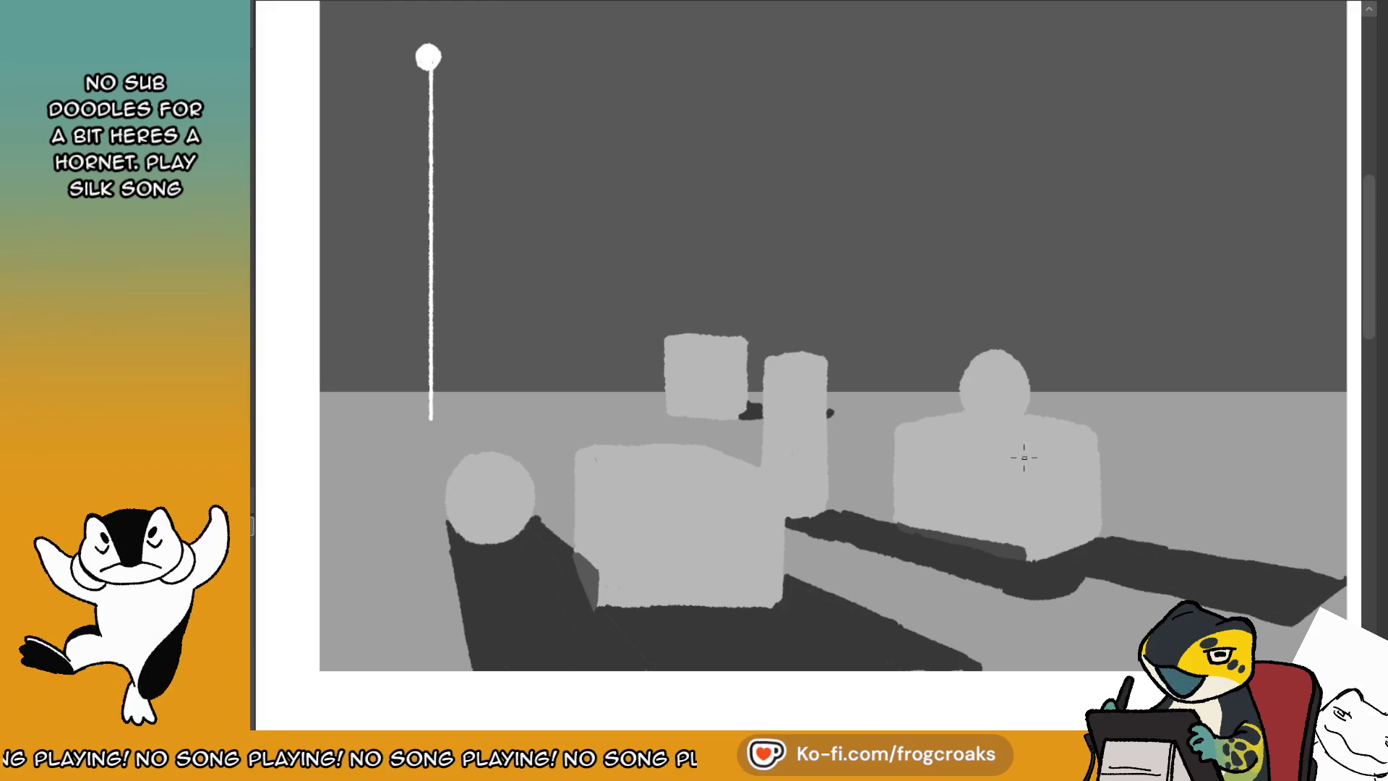
key("ctrl+shift+z")
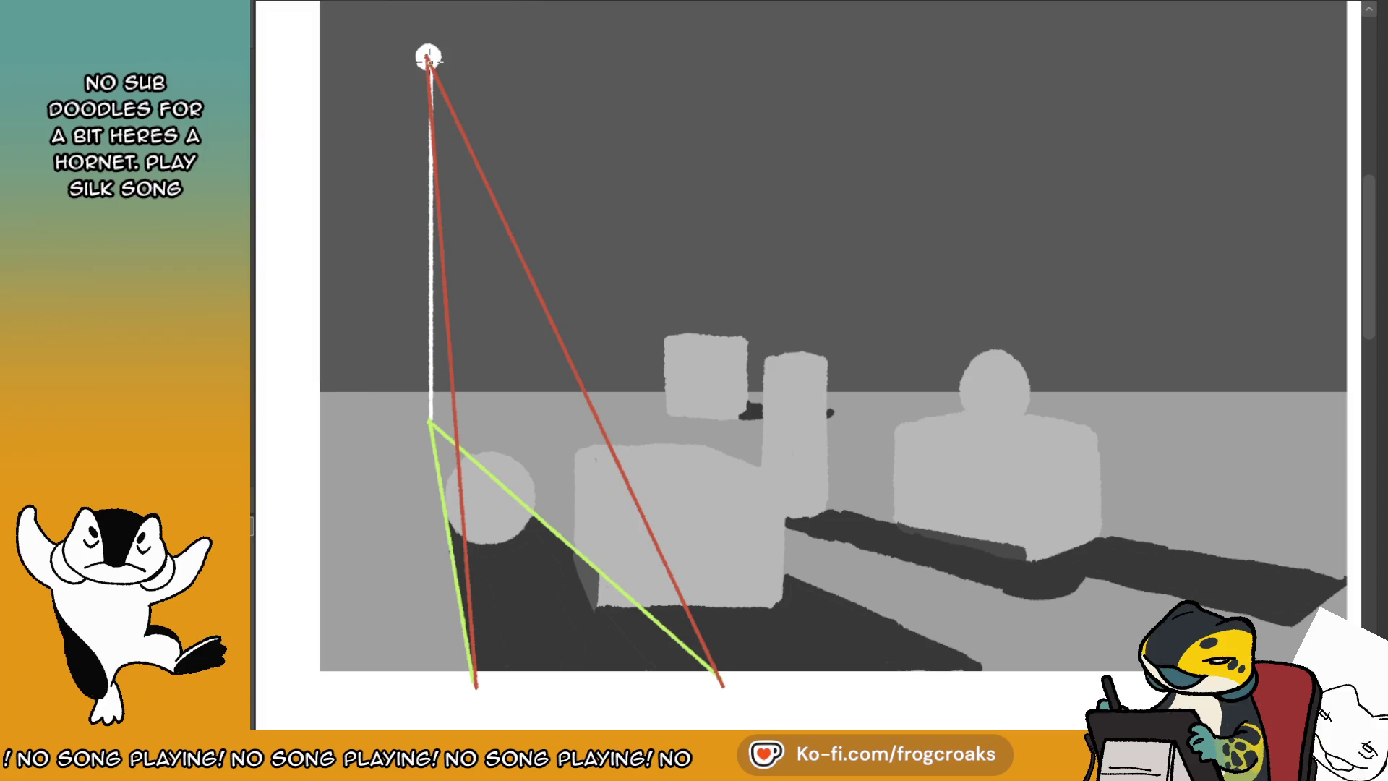
key("ctrl+z")
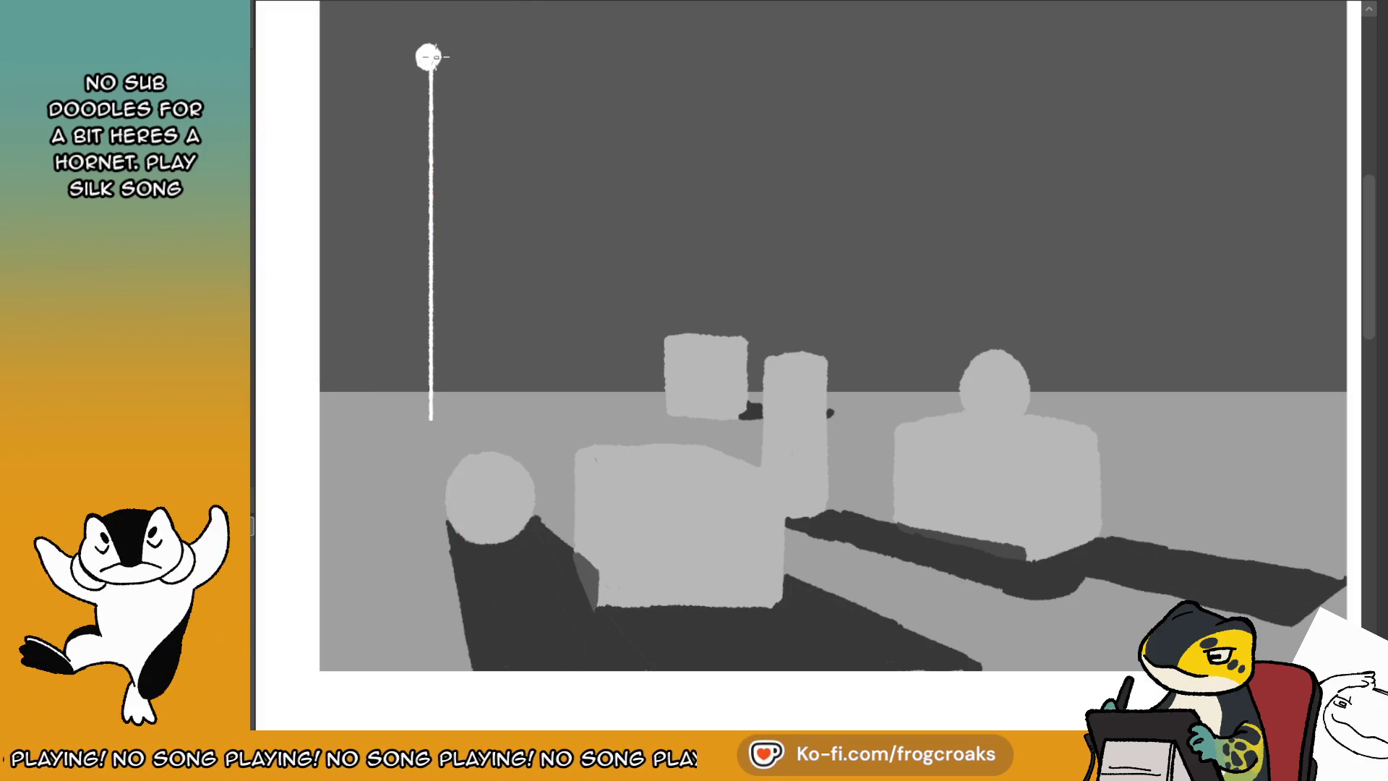
left_click_drag(427, 57, 1038, 434)
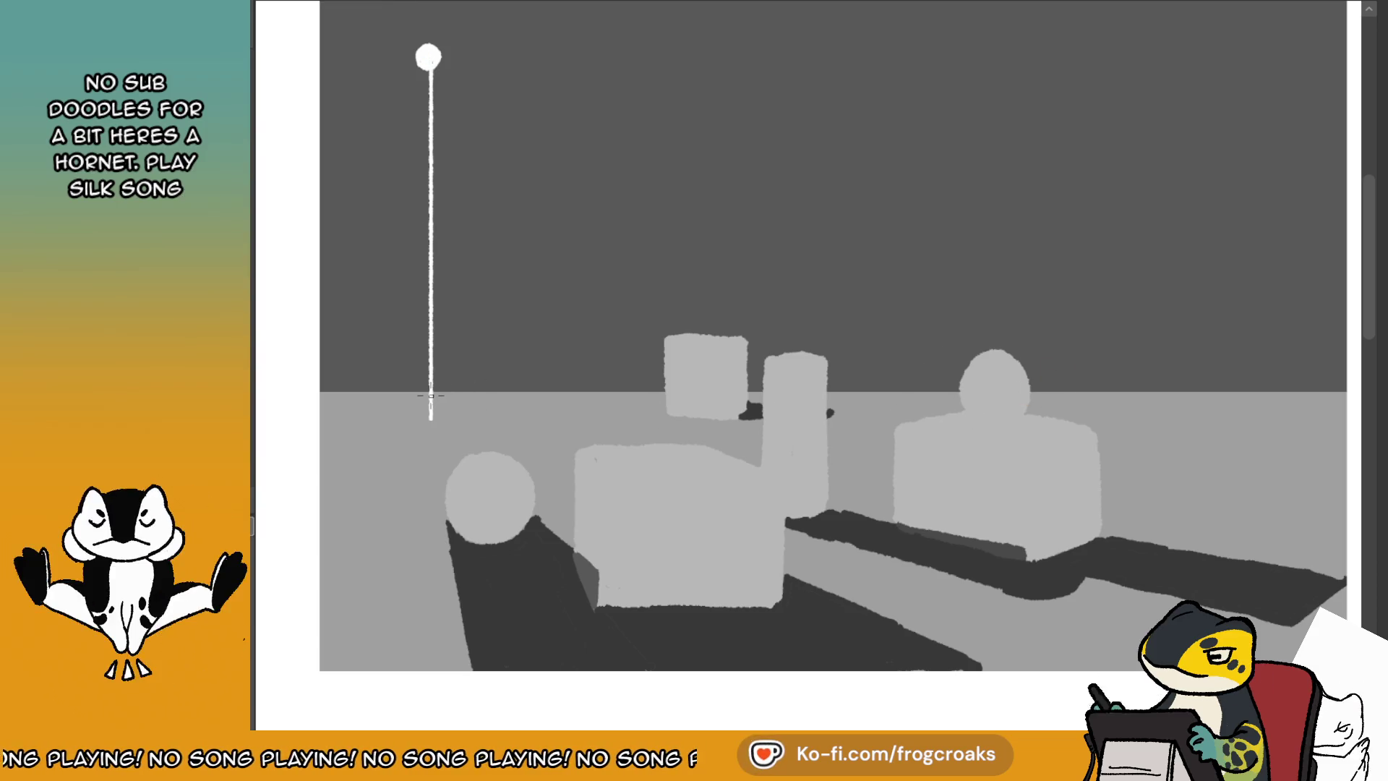
- Draw green and red guides from the pole base and lamp to the right box, then paint its top shadow
left_click_drag(430, 395, 1061, 429)
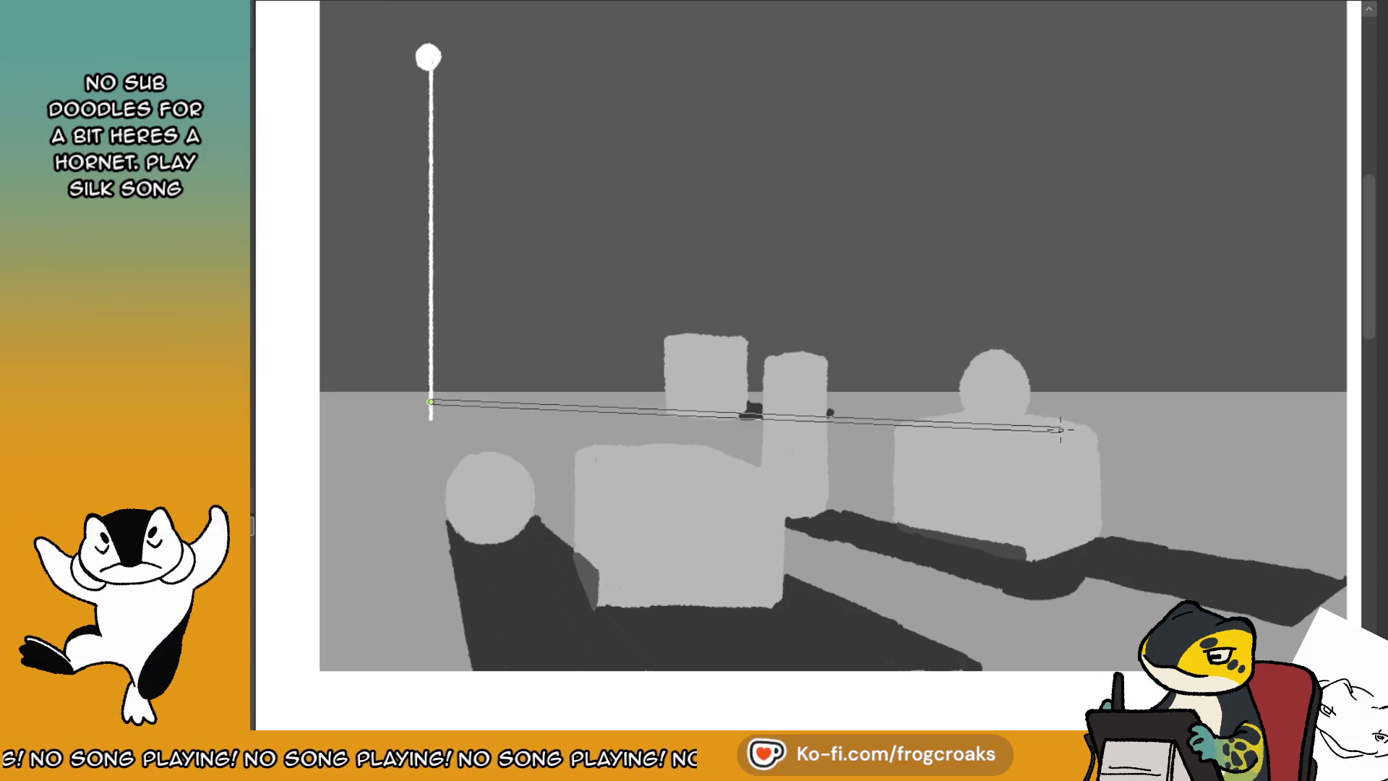
left_click_drag(1060, 429, 1072, 425)
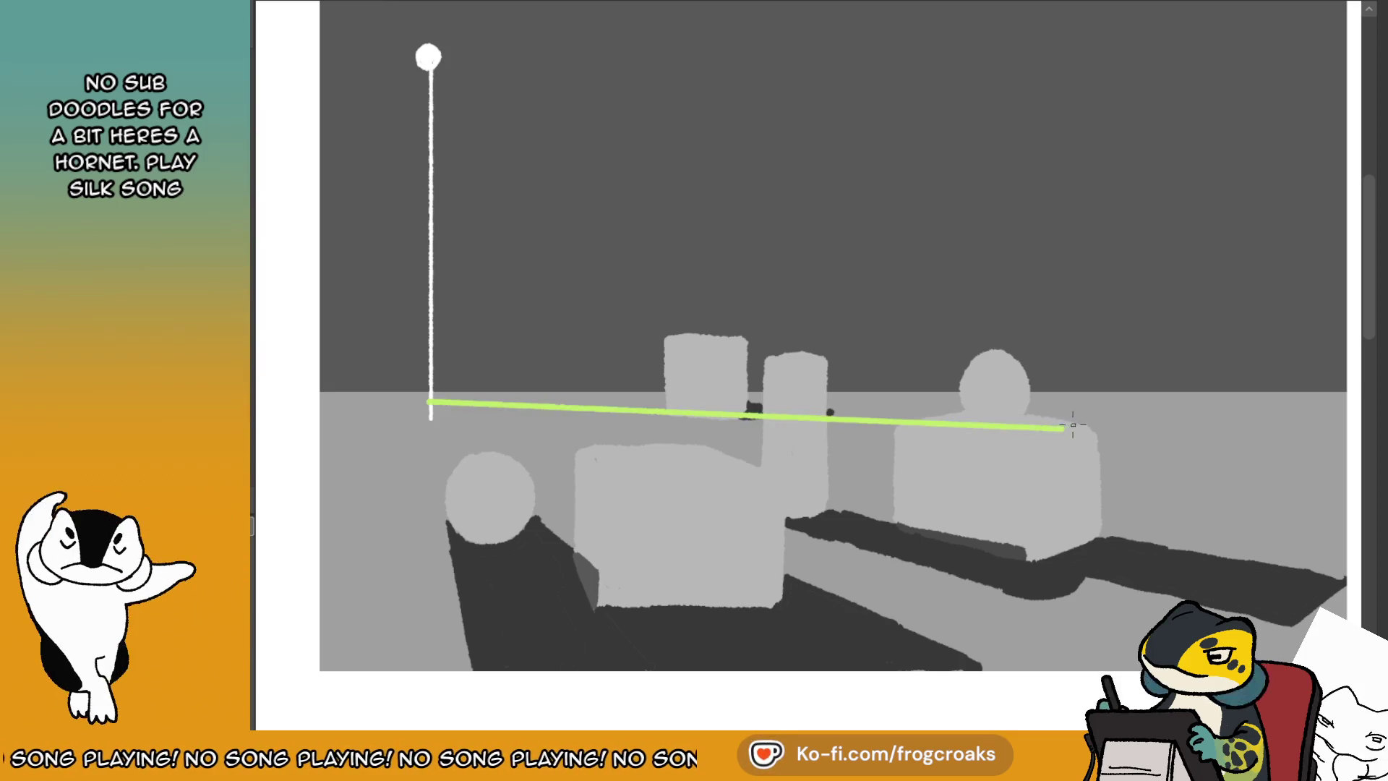
mouse_move(431, 398)
left_mouse_down()
mouse_move(1113, 427)
mouse_move(1178, 416)
left_mouse_up()
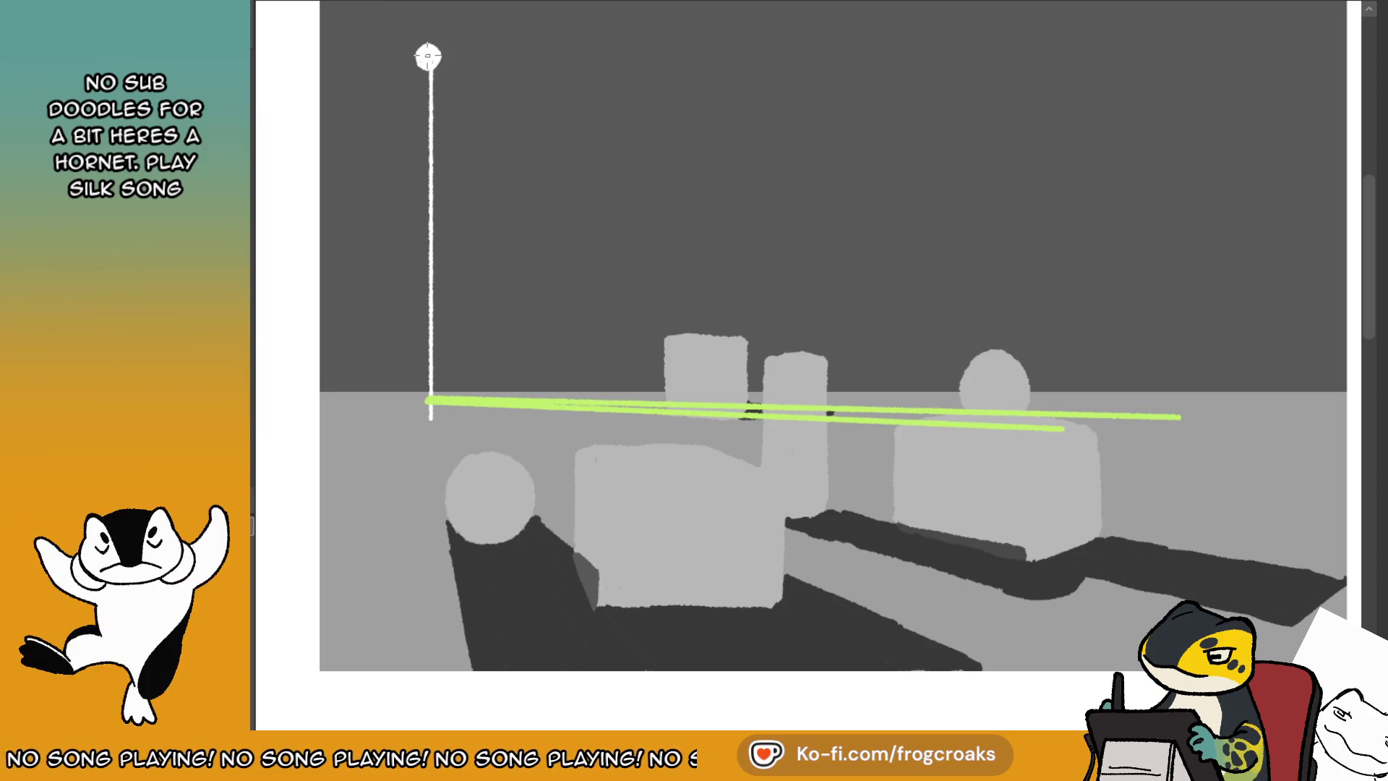
mouse_move(428, 56)
left_mouse_down()
mouse_move(1071, 403)
mouse_move(1062, 427)
left_mouse_up()
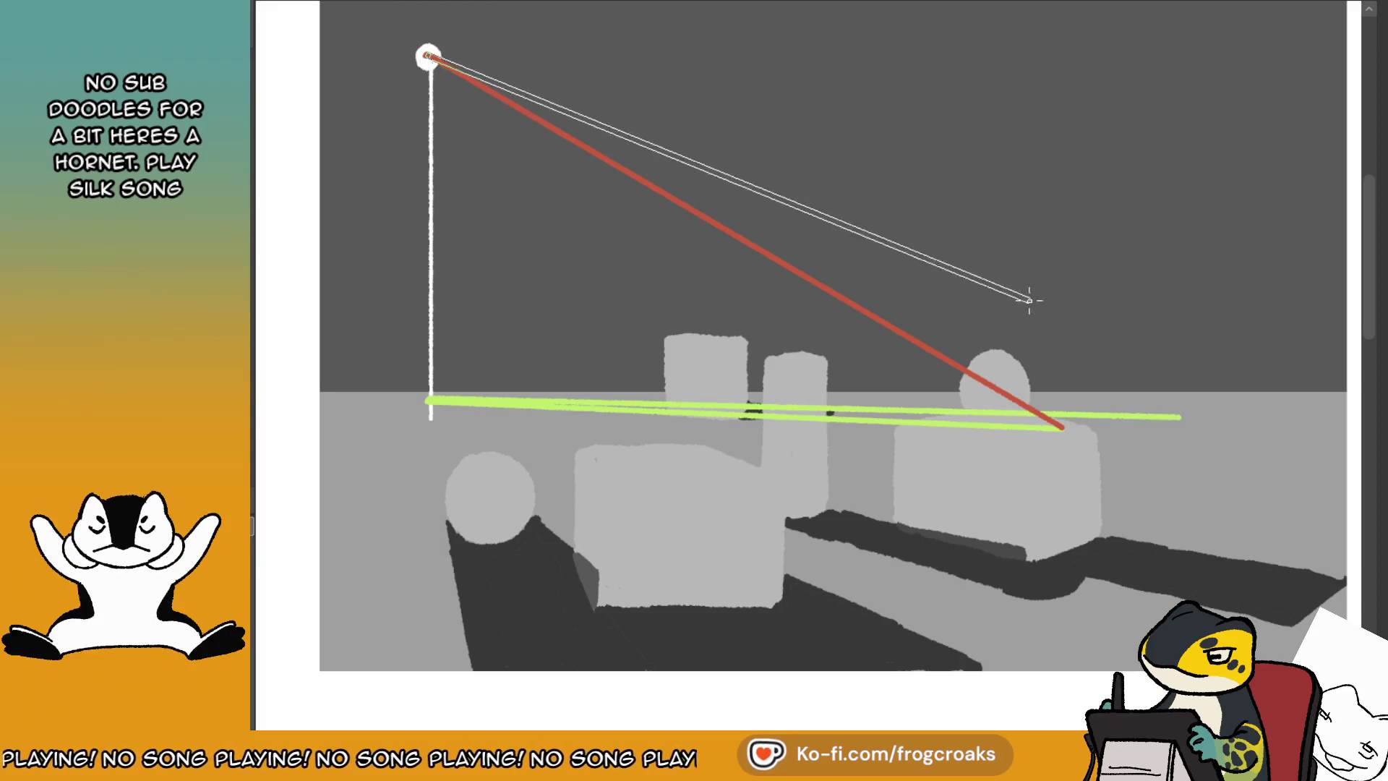
left_click_drag(1029, 301, 1136, 414)
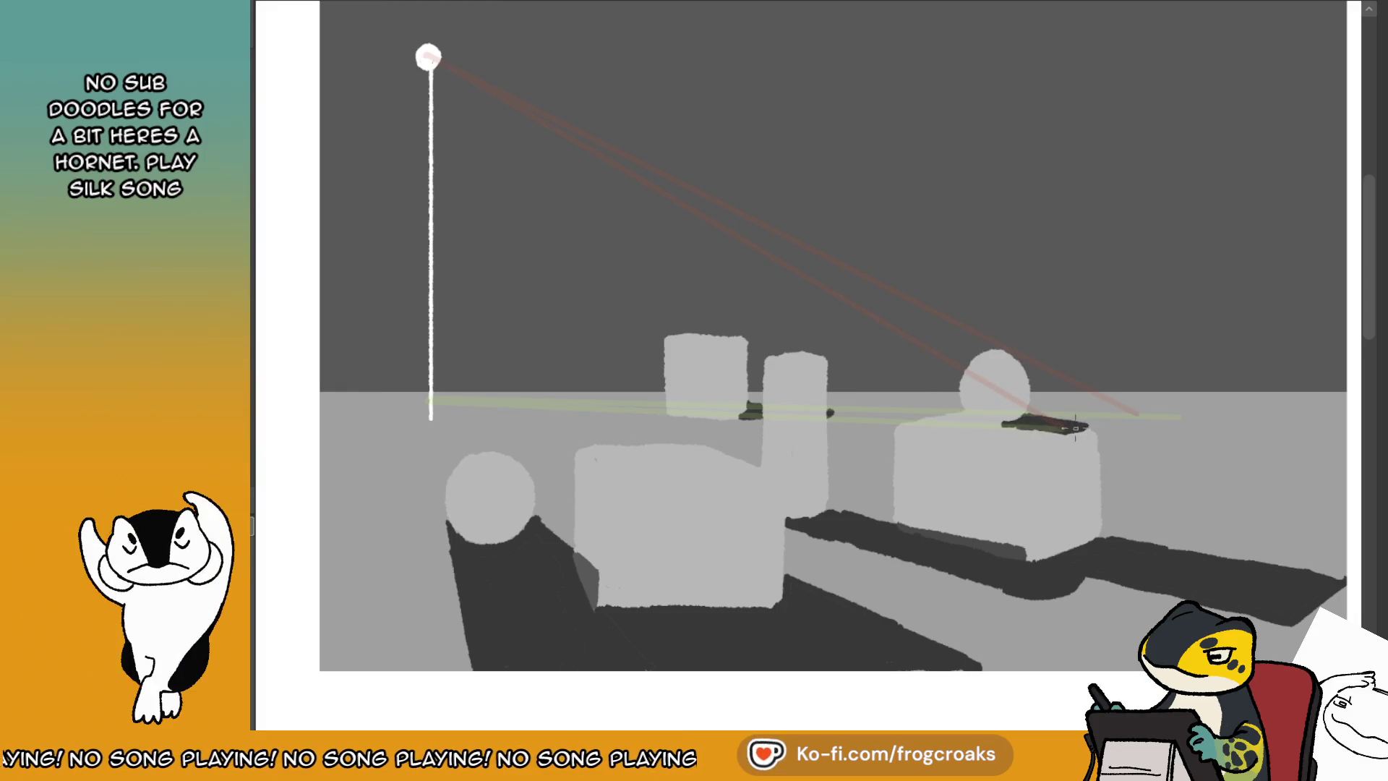
left_click_drag(1075, 428, 1093, 429)
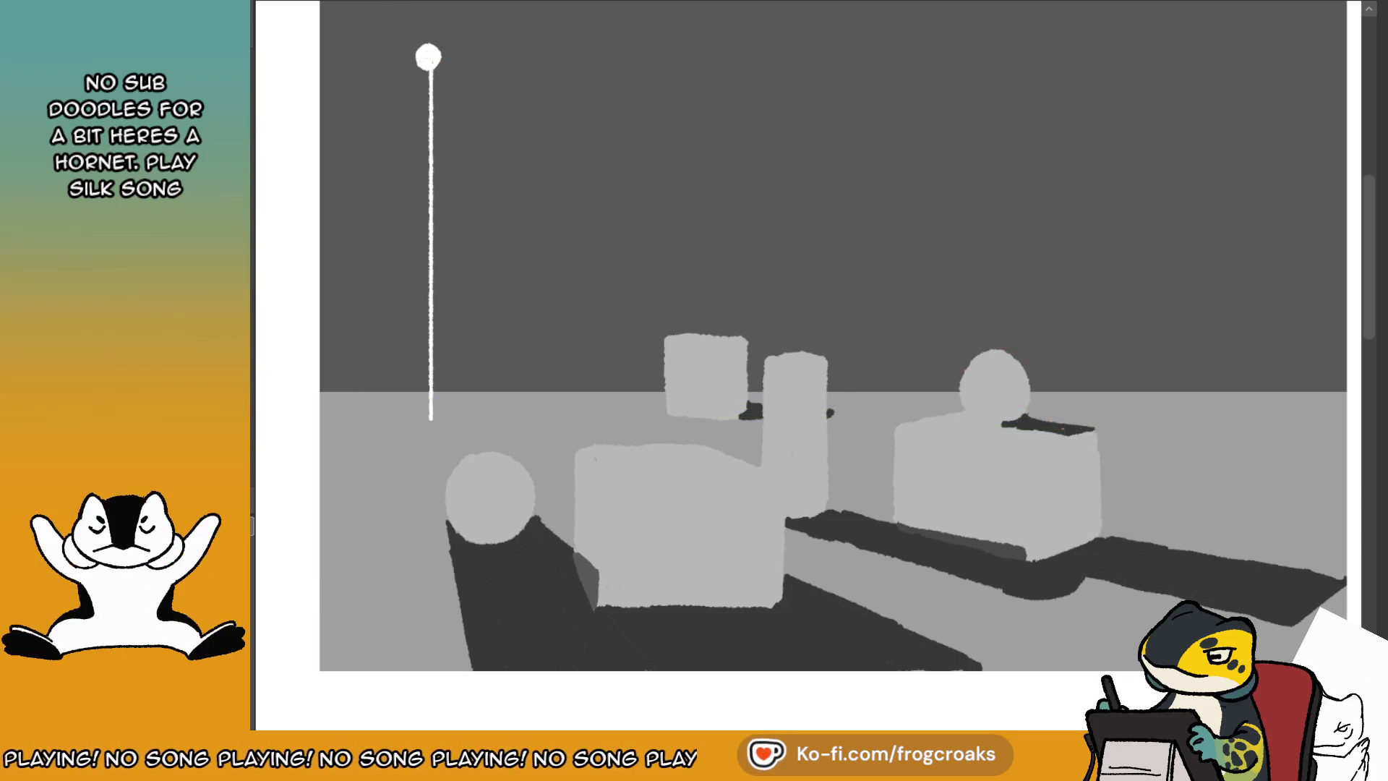
- Lengthen the shadow on the right box's top while the canvas is mirrored, then flip back
key("m")
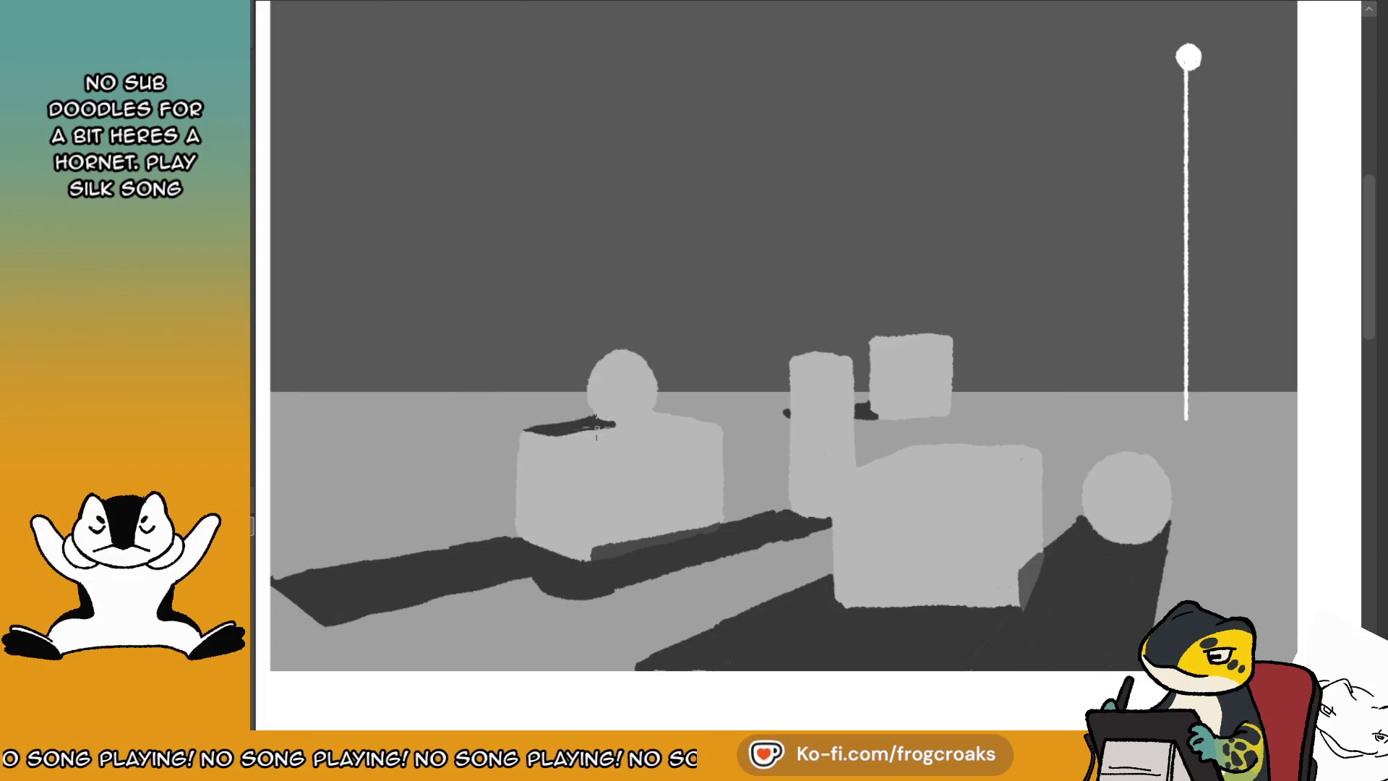
left_click_drag(618, 425, 630, 425)
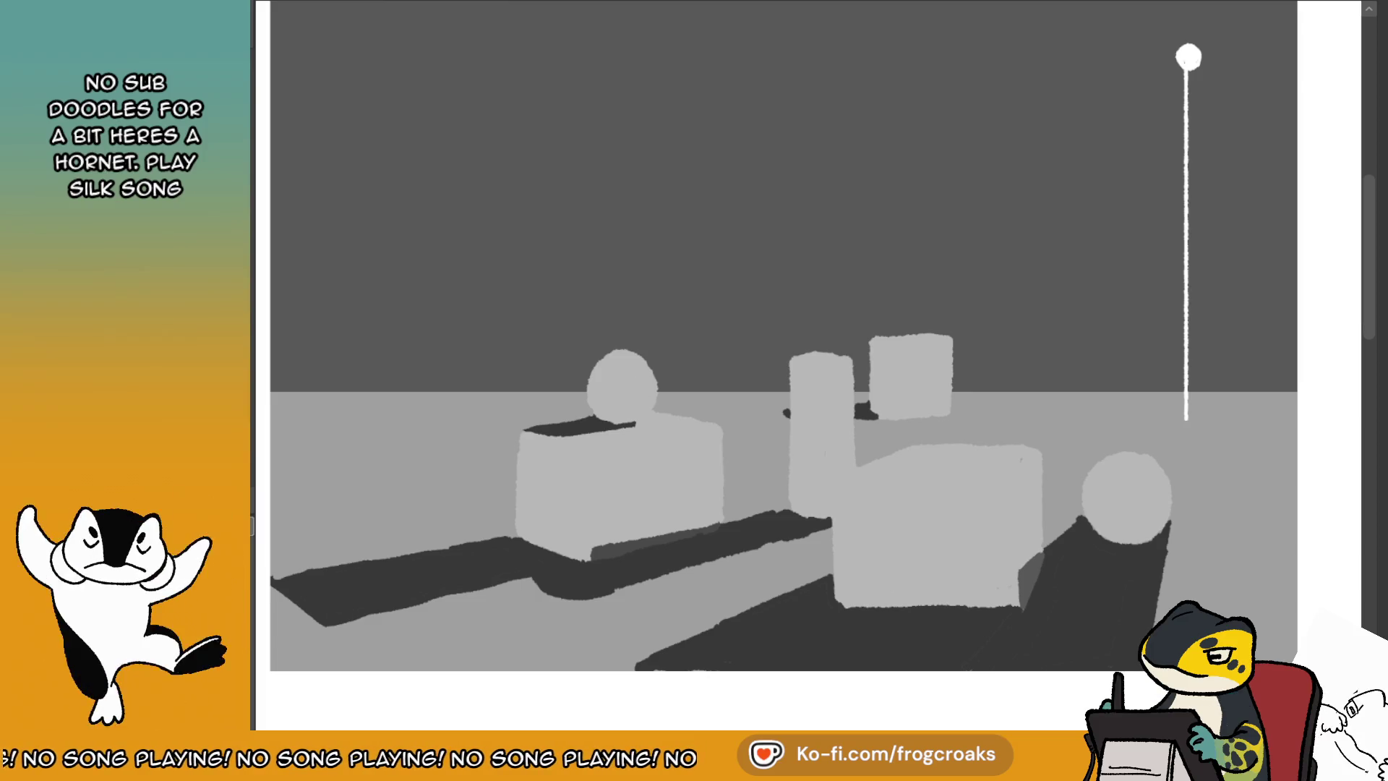
key("m")
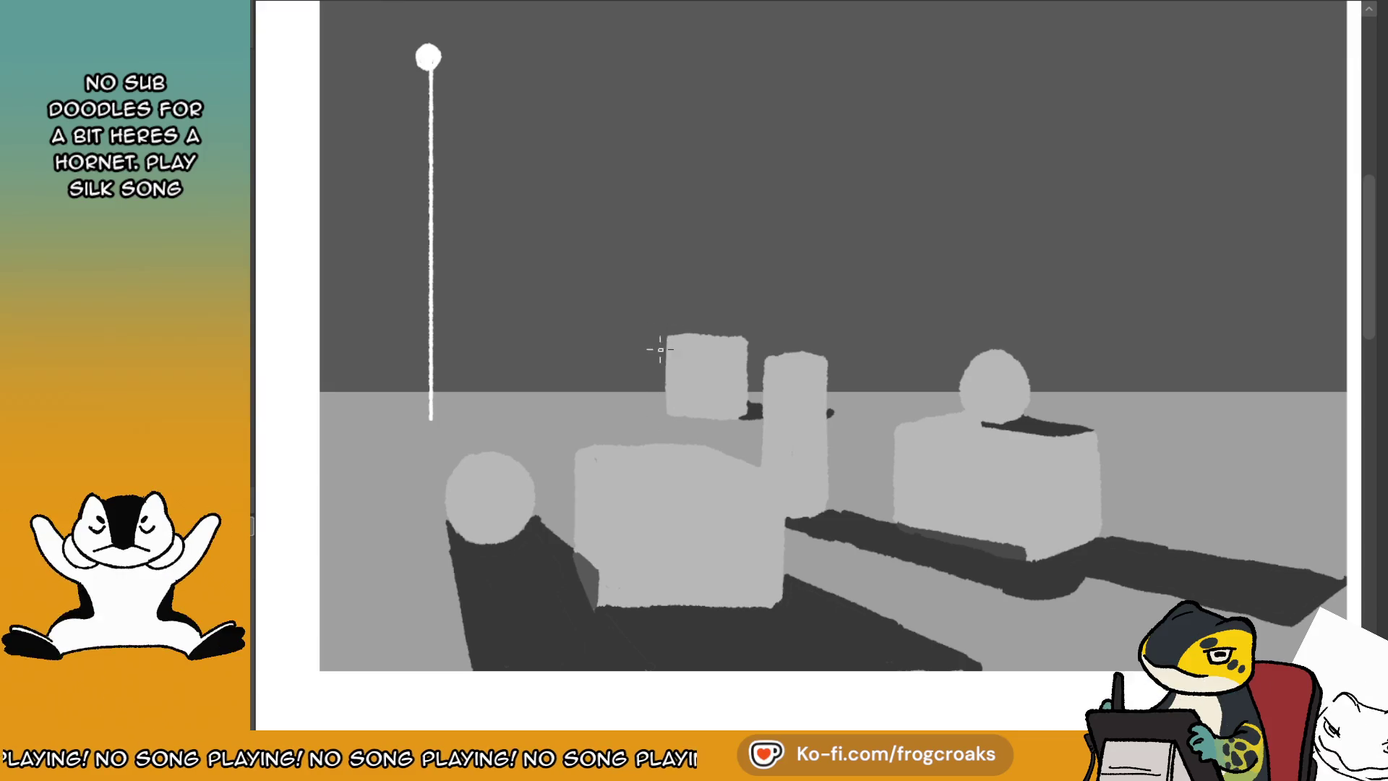
- Darken the back cube's left edge, touch up the central box in light grey, and check the exercise sheet
left_click_drag(663, 331, 659, 392)
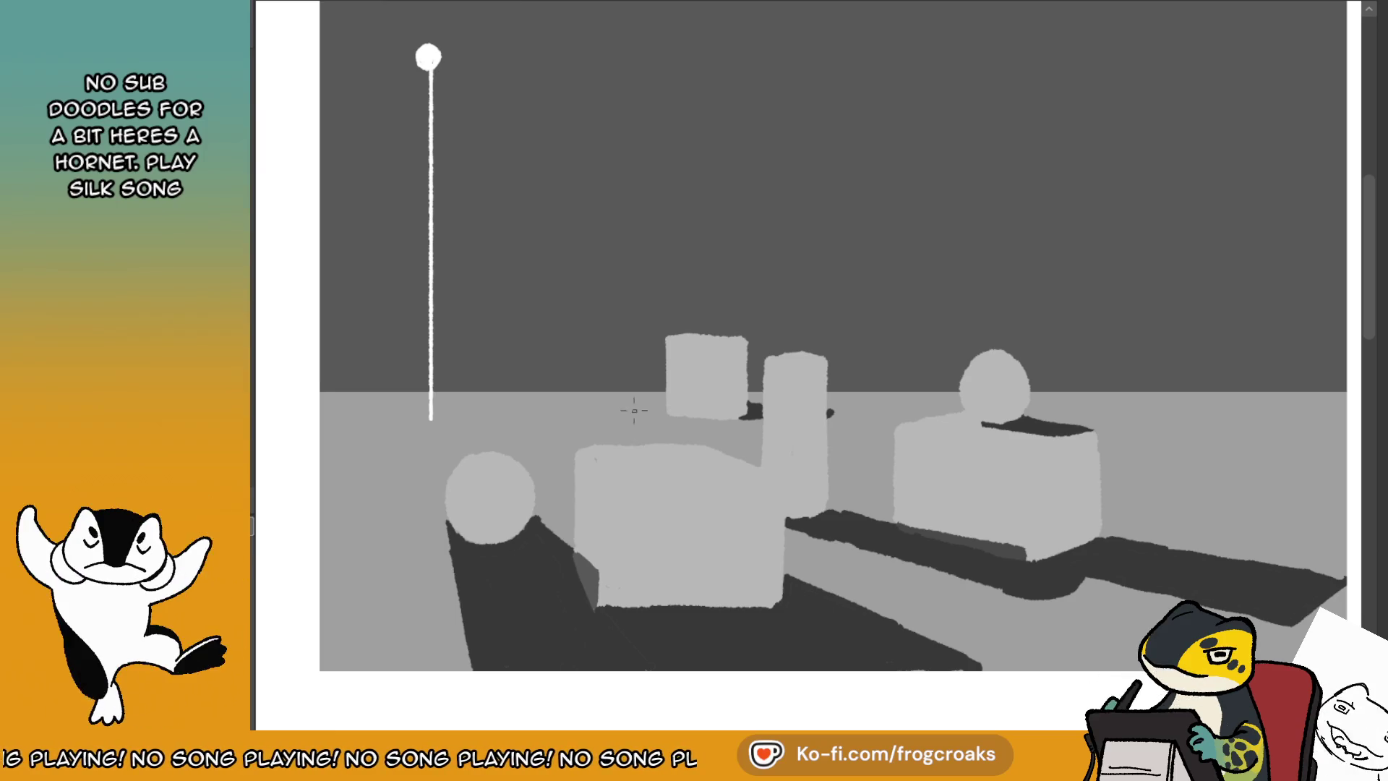
scroll(633, 410, "down", 3)
scroll(418, 644, "up", 1)
scroll(506, 434, "up", 2)
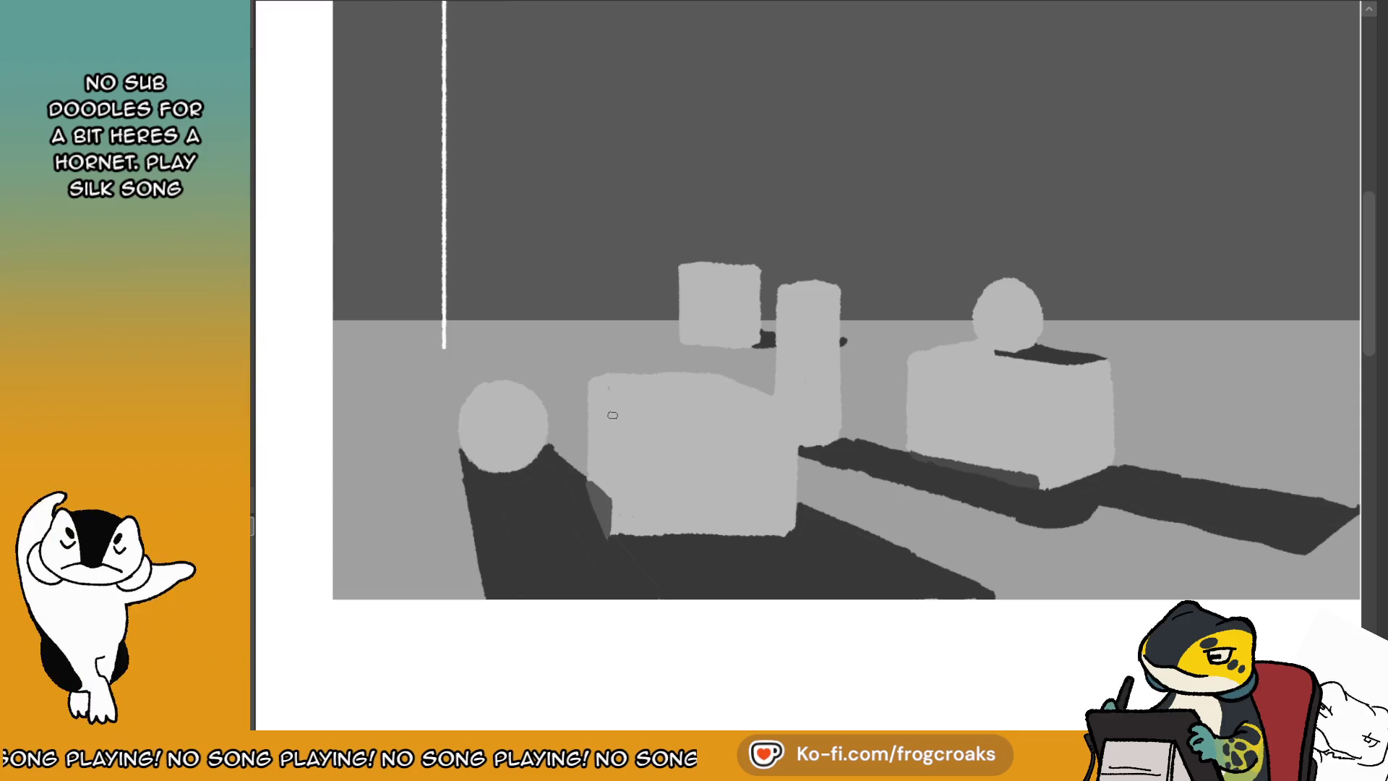
left_click_drag(606, 438, 614, 383)
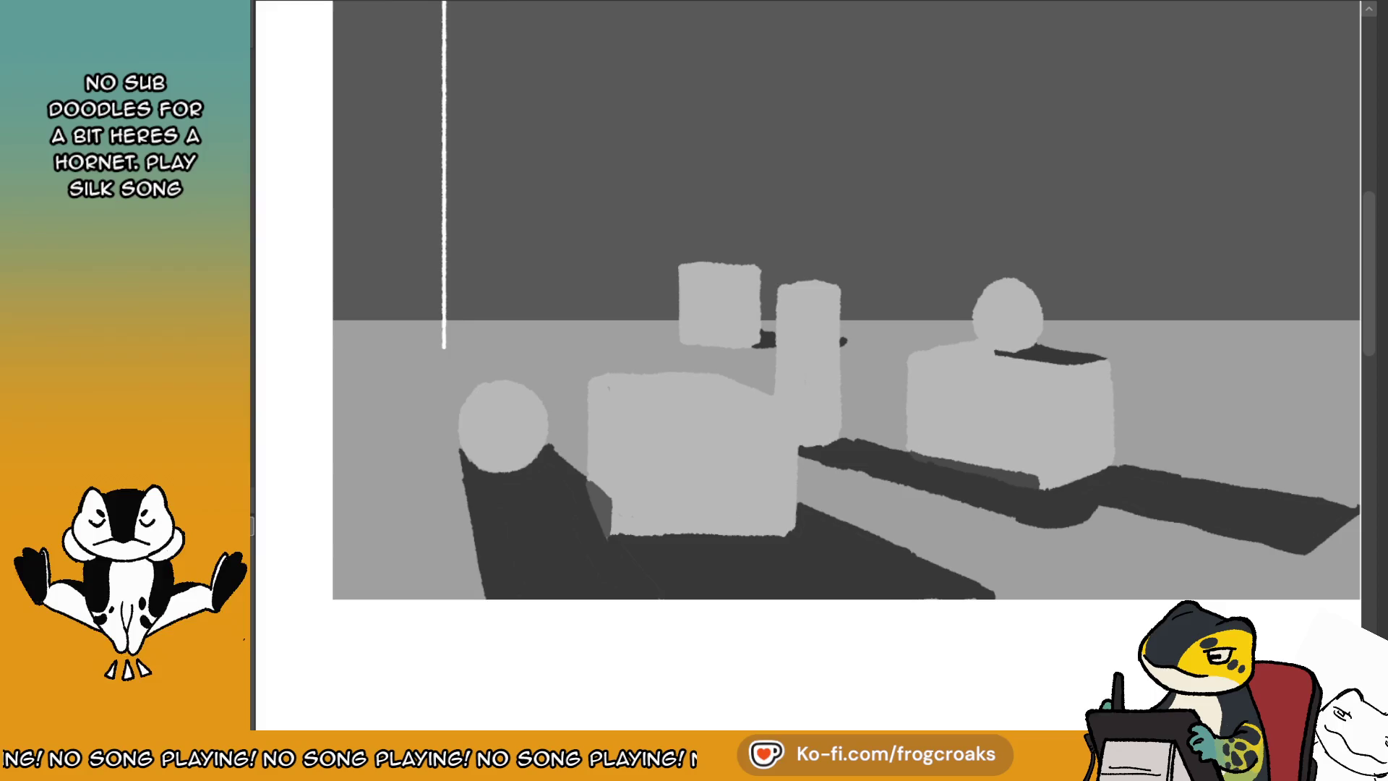
key("ctrl+Tab")
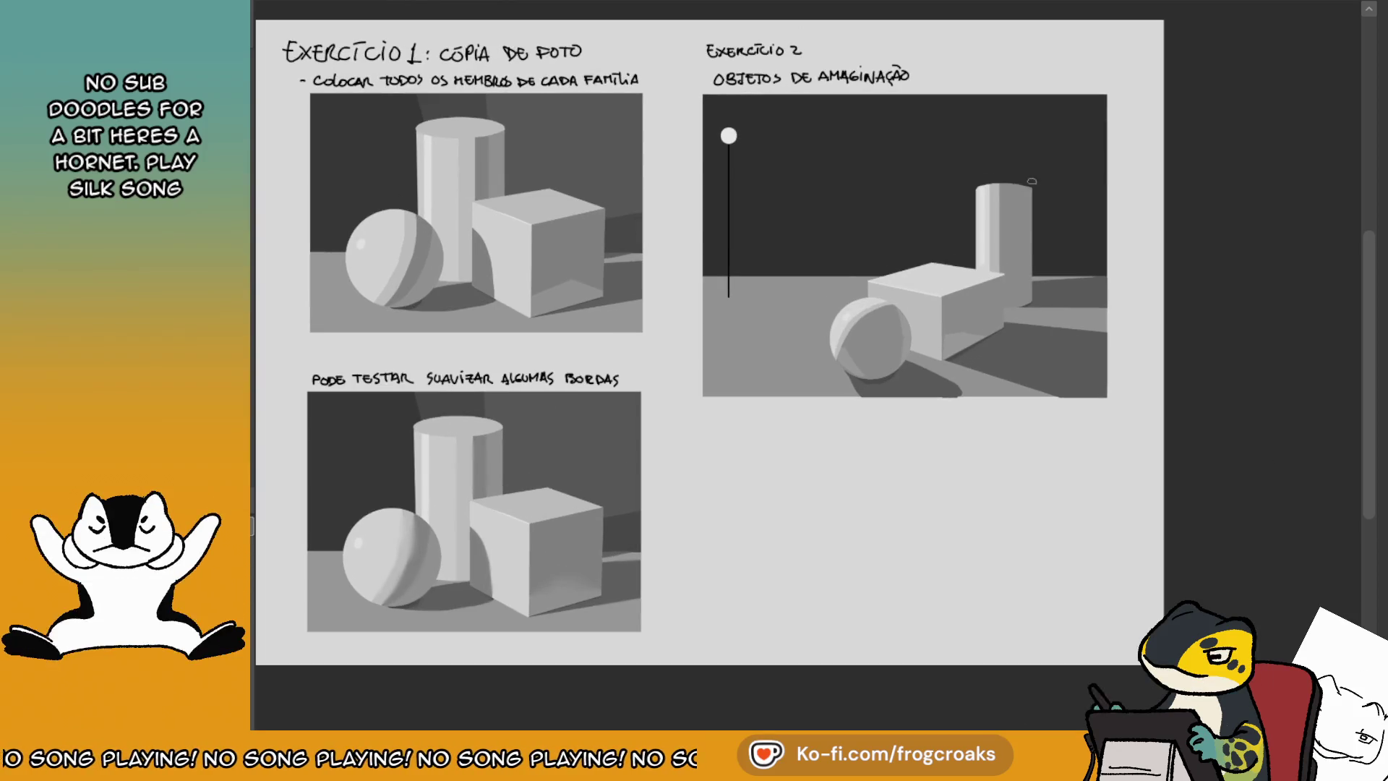
key("ctrl+Tab")
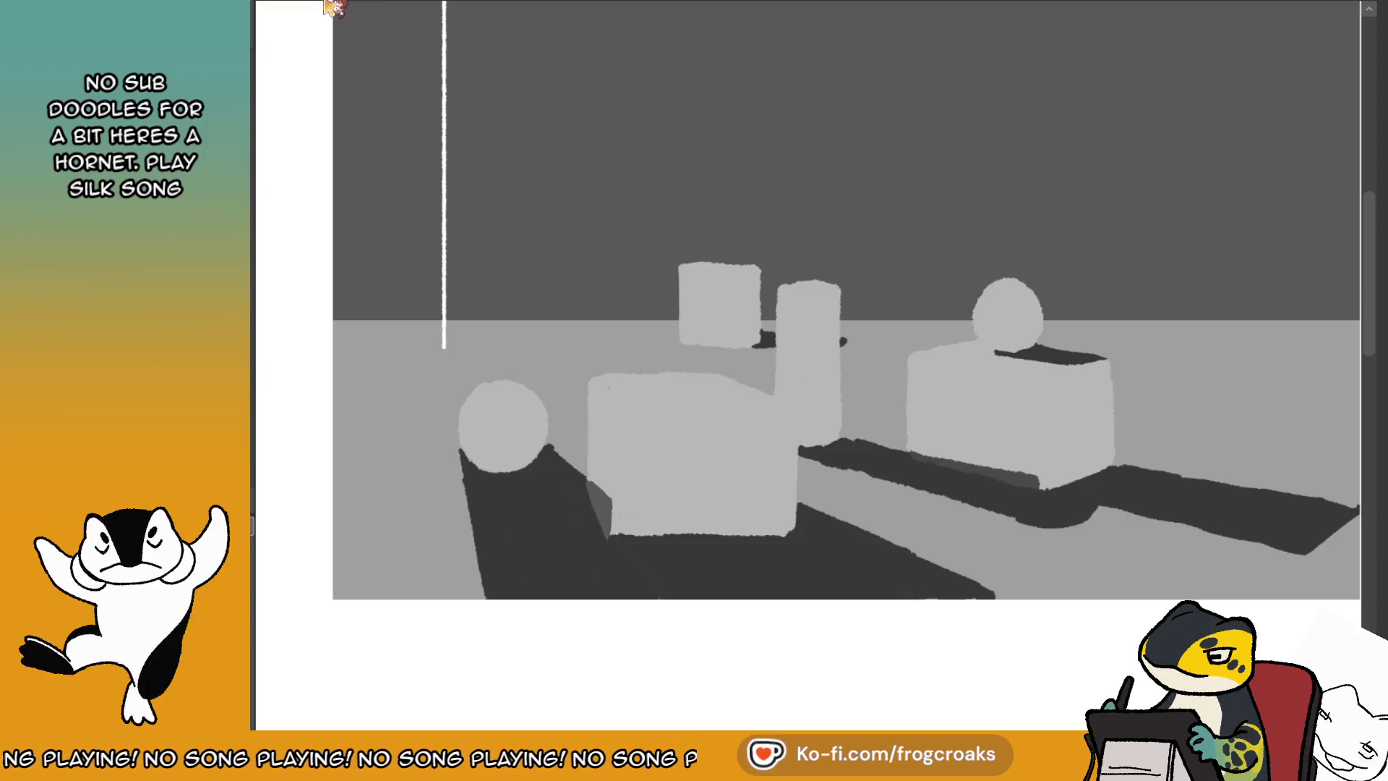
- Darken the front box's left, top and right edges and fill its front face with darker grey
left_click_drag(596, 394, 607, 493)
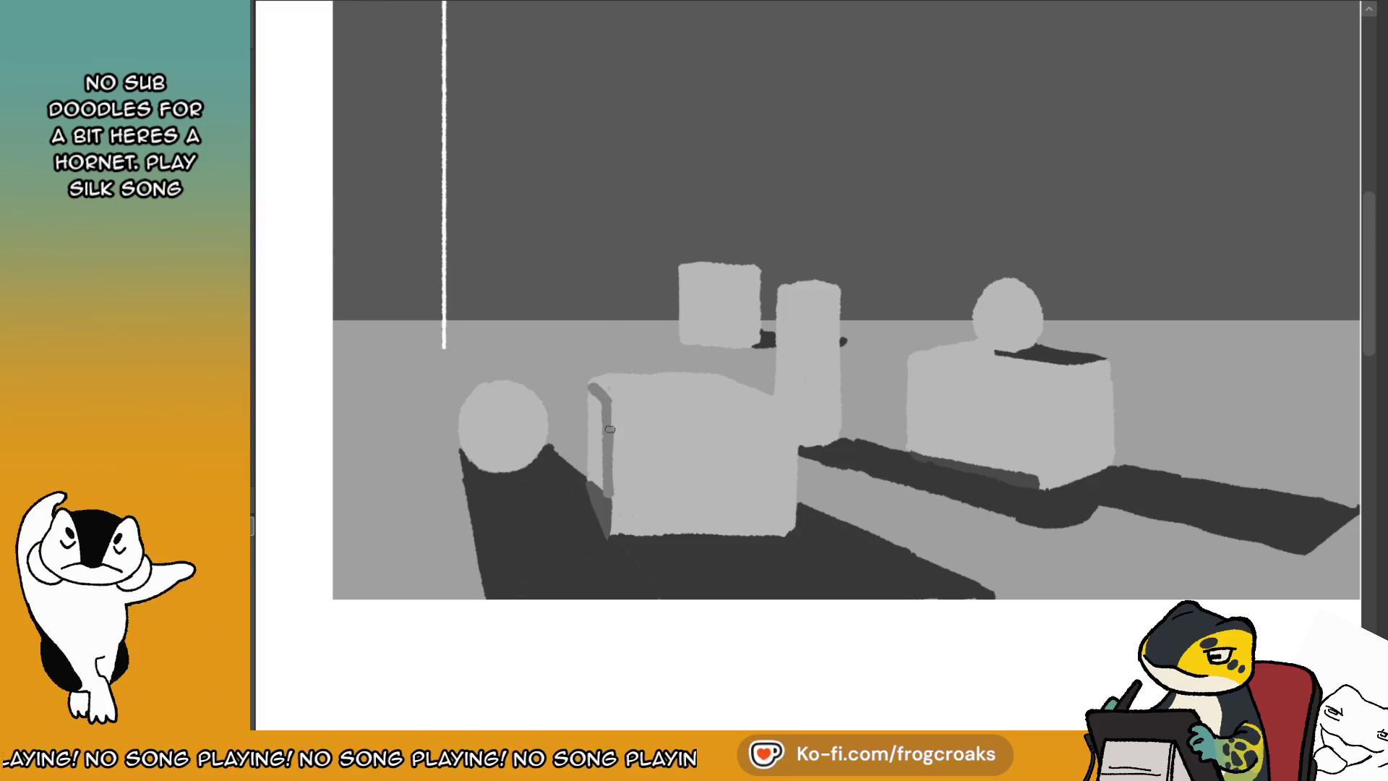
left_click_drag(594, 396, 595, 449)
left_click_drag(599, 398, 593, 478)
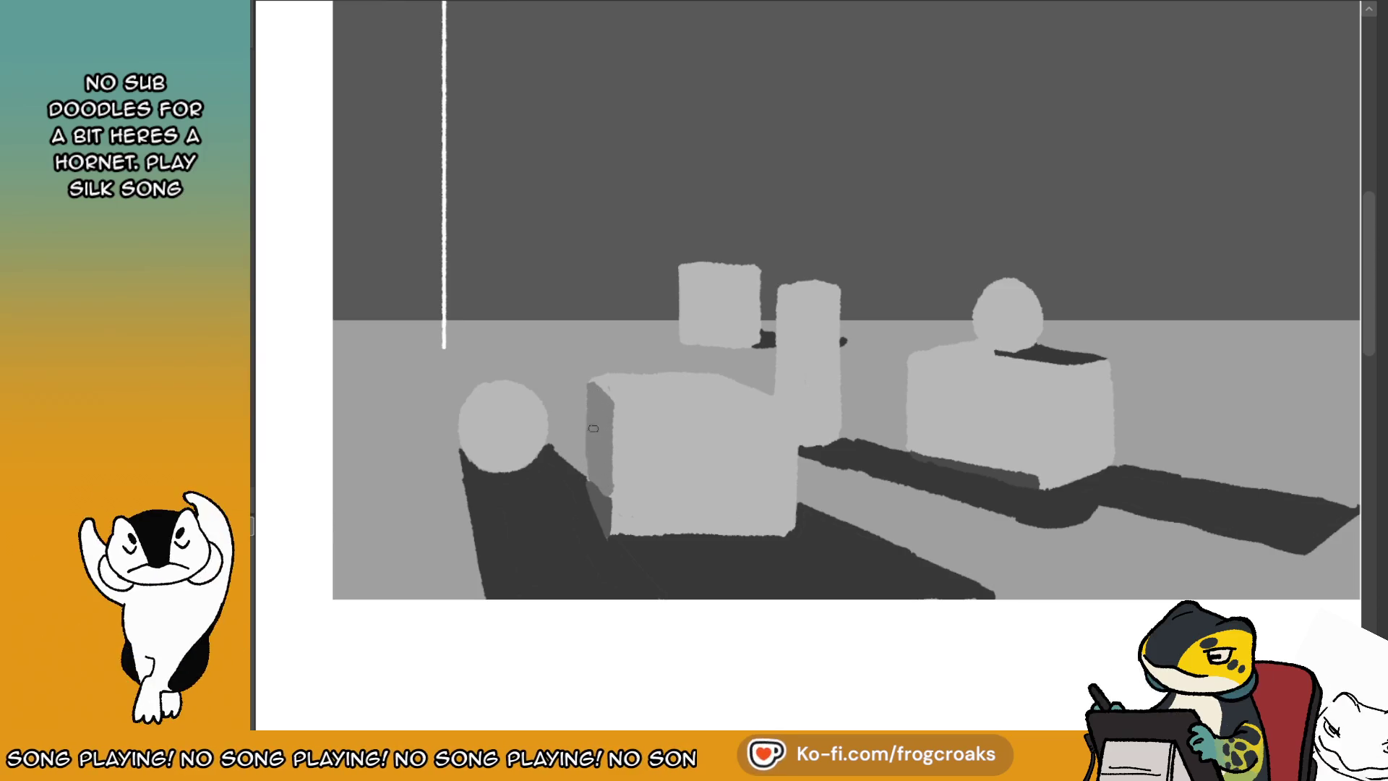
left_click_drag(598, 413, 597, 393)
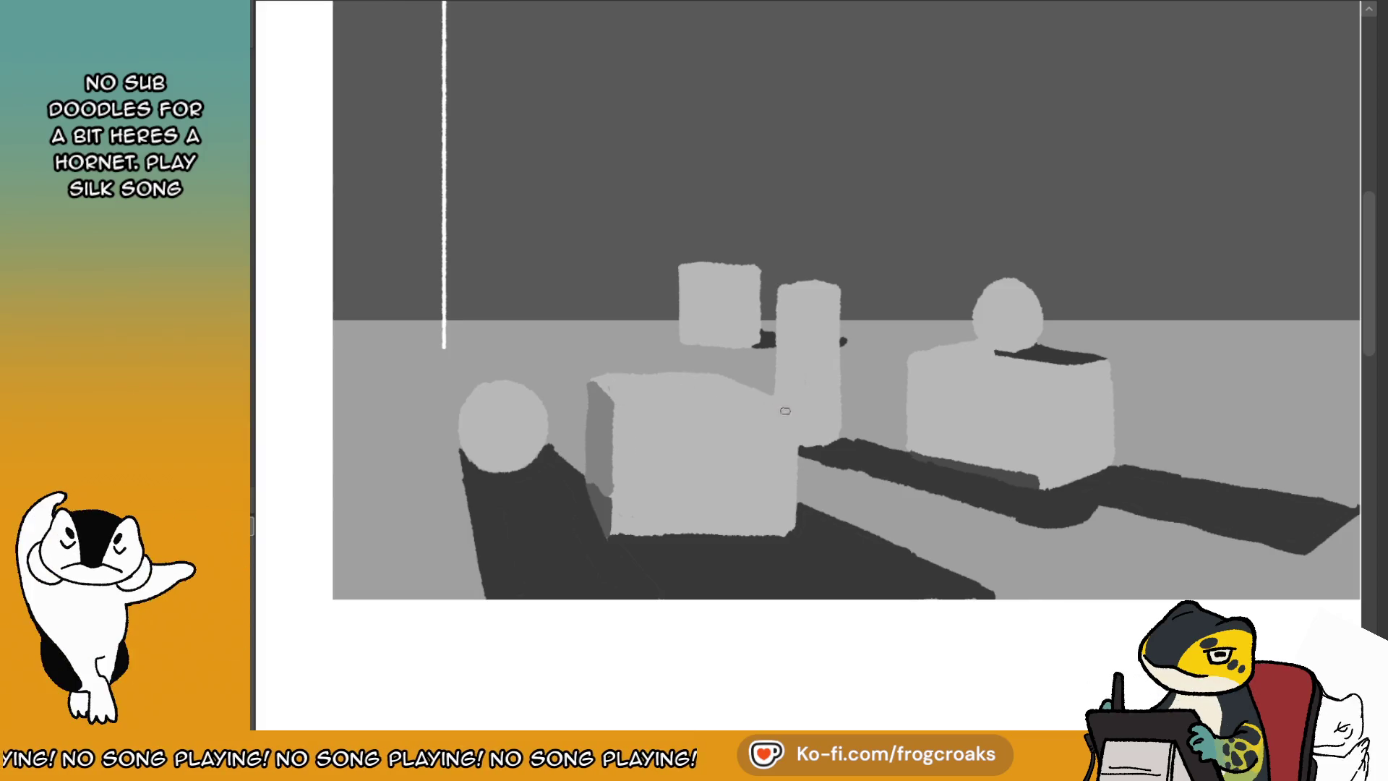
mouse_move(611, 403)
left_mouse_down()
mouse_move(784, 412)
mouse_move(674, 414)
mouse_move(704, 407)
left_mouse_up()
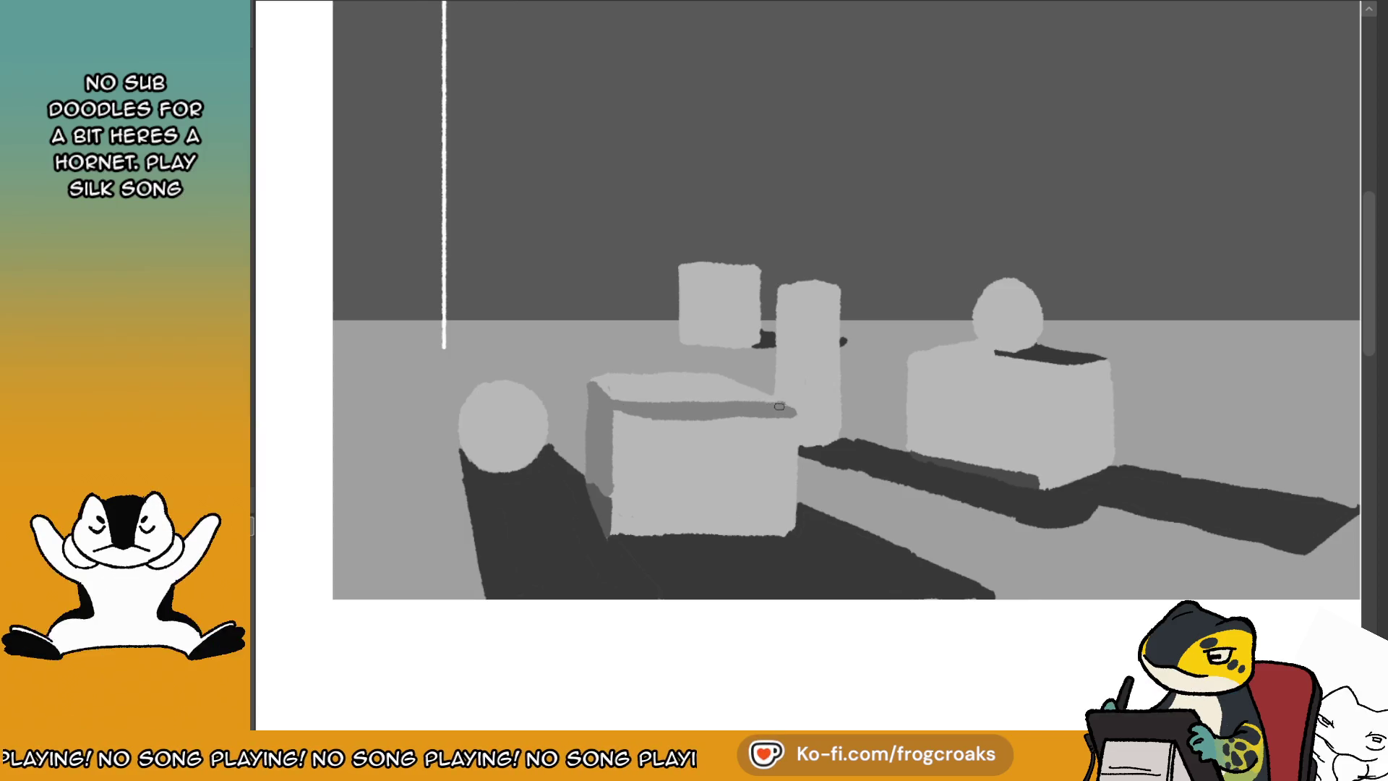
left_click_drag(778, 406, 788, 518)
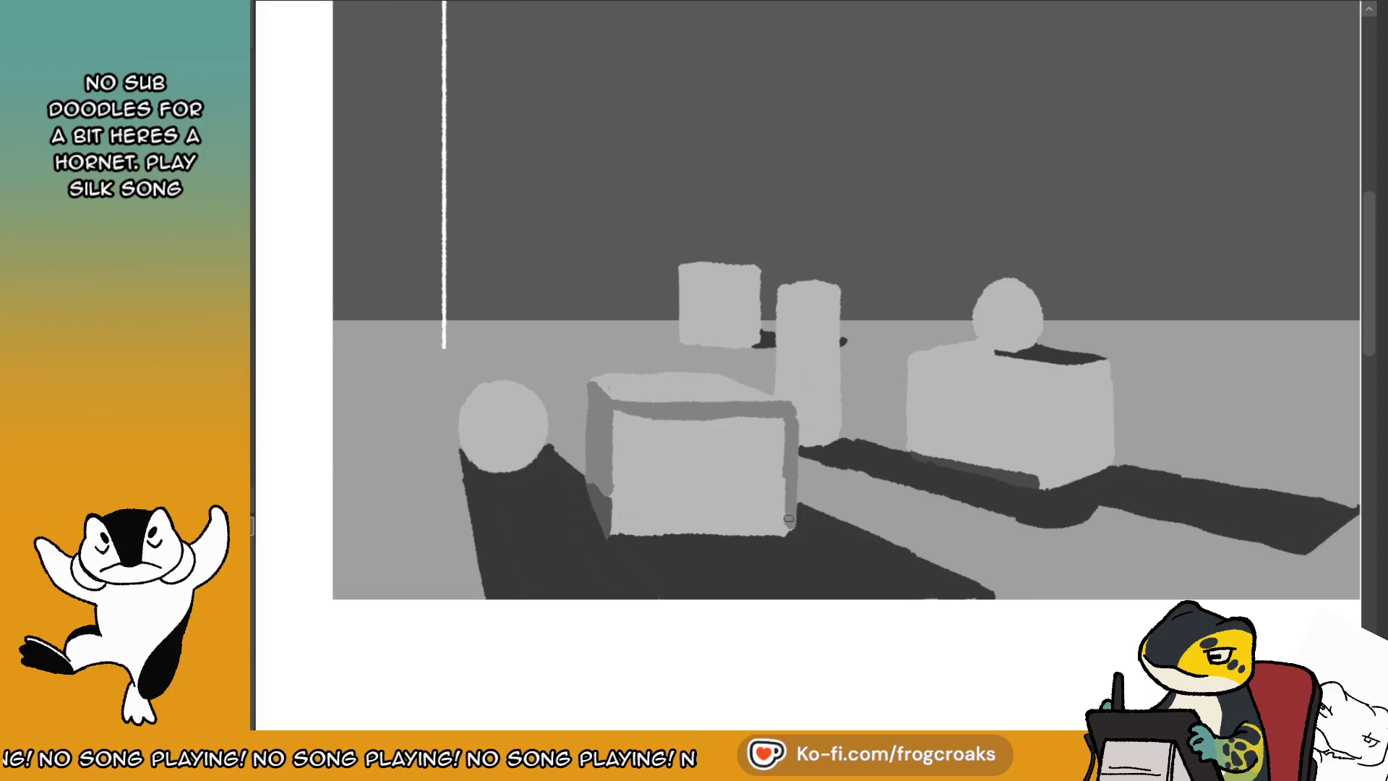
left_click(699, 489)
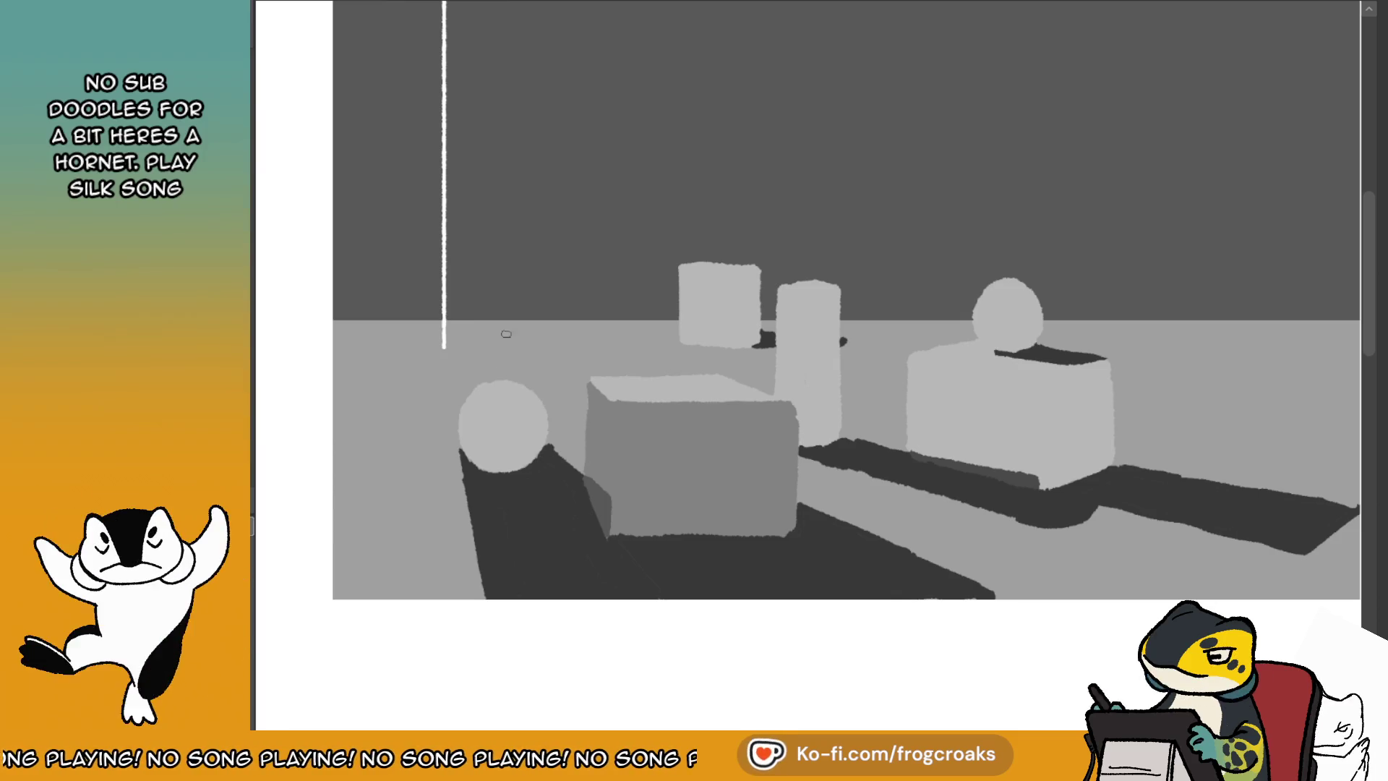
- After checking the reference page, ring the front sphere in dark grey and fill its centre mid grey
left_click(475, 6)
left_click(349, 4)
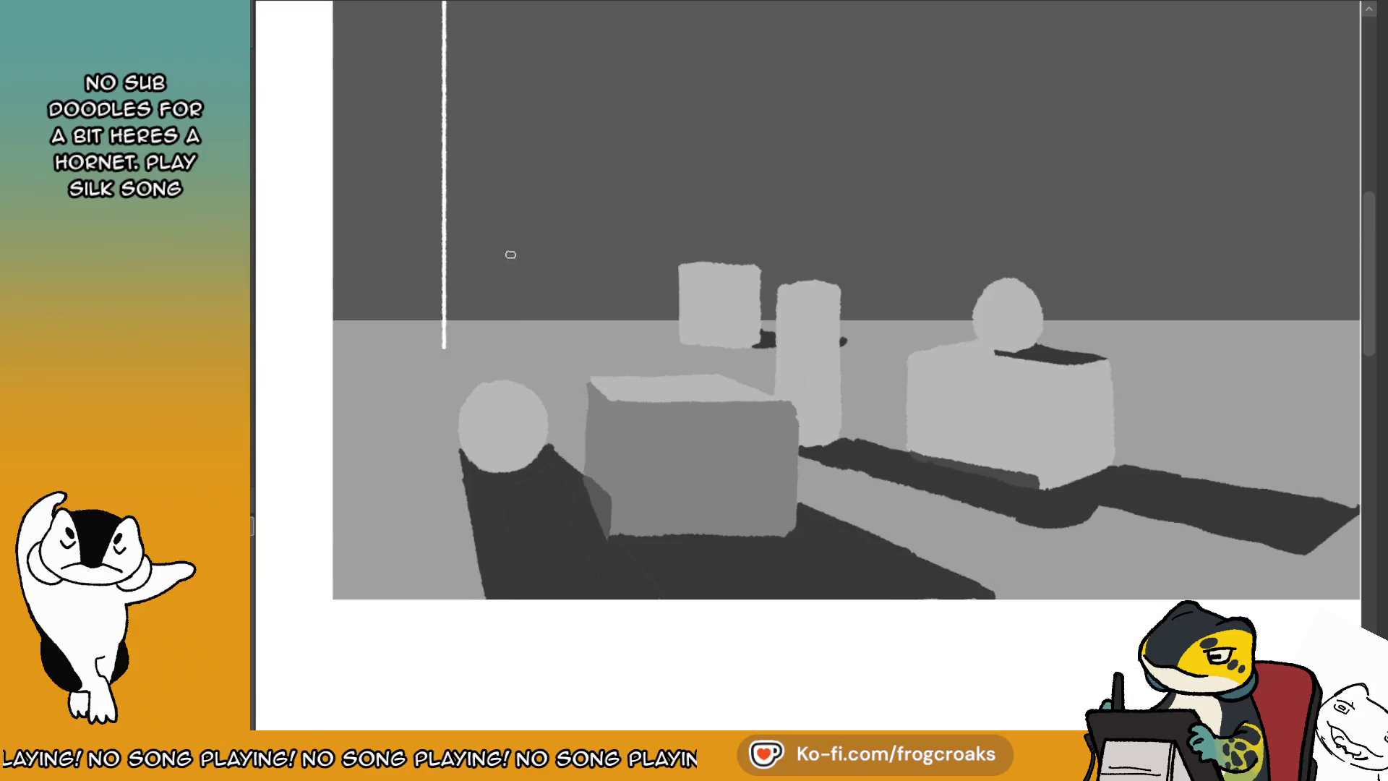
mouse_move(505, 400)
left_mouse_down()
mouse_move(470, 452)
mouse_move(482, 458)
left_mouse_up()
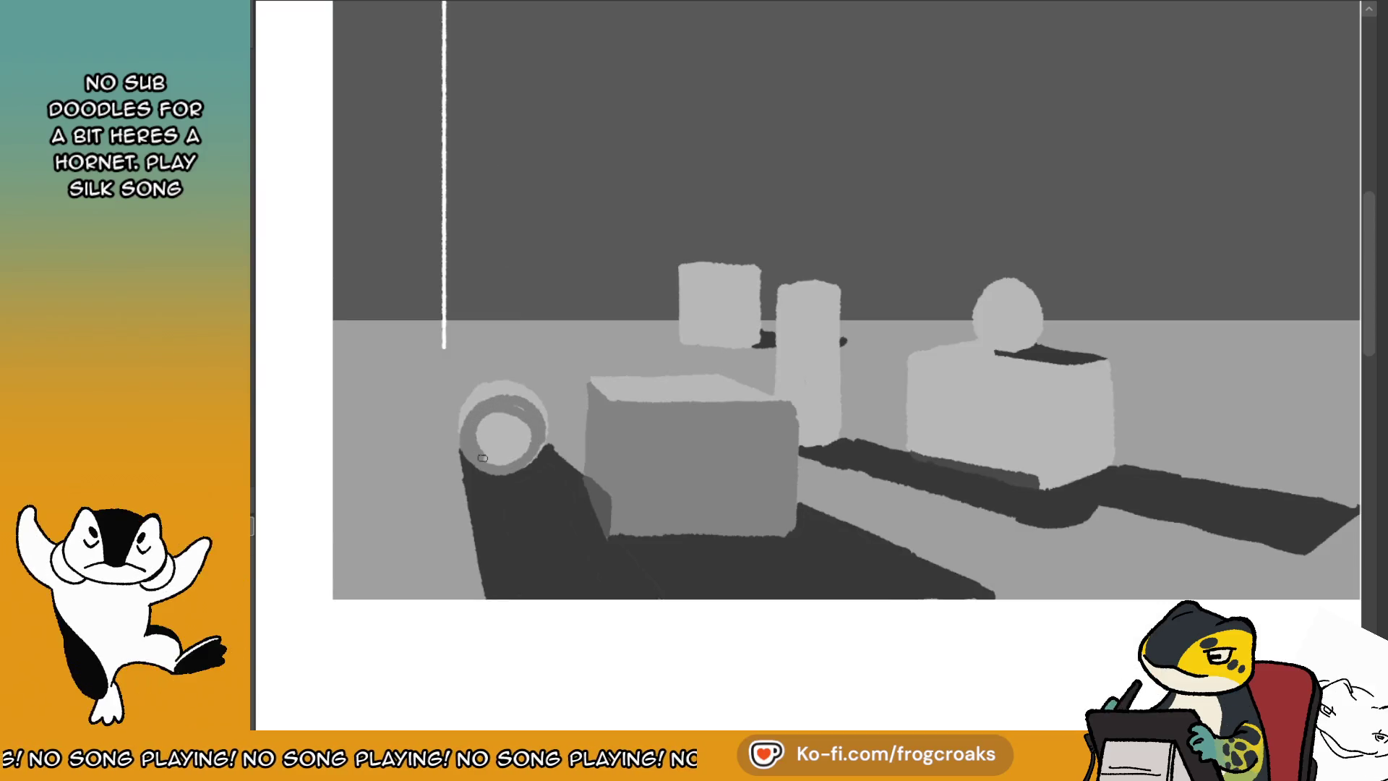
mouse_move(514, 405)
left_mouse_down()
mouse_move(488, 445)
mouse_move(516, 442)
left_mouse_up()
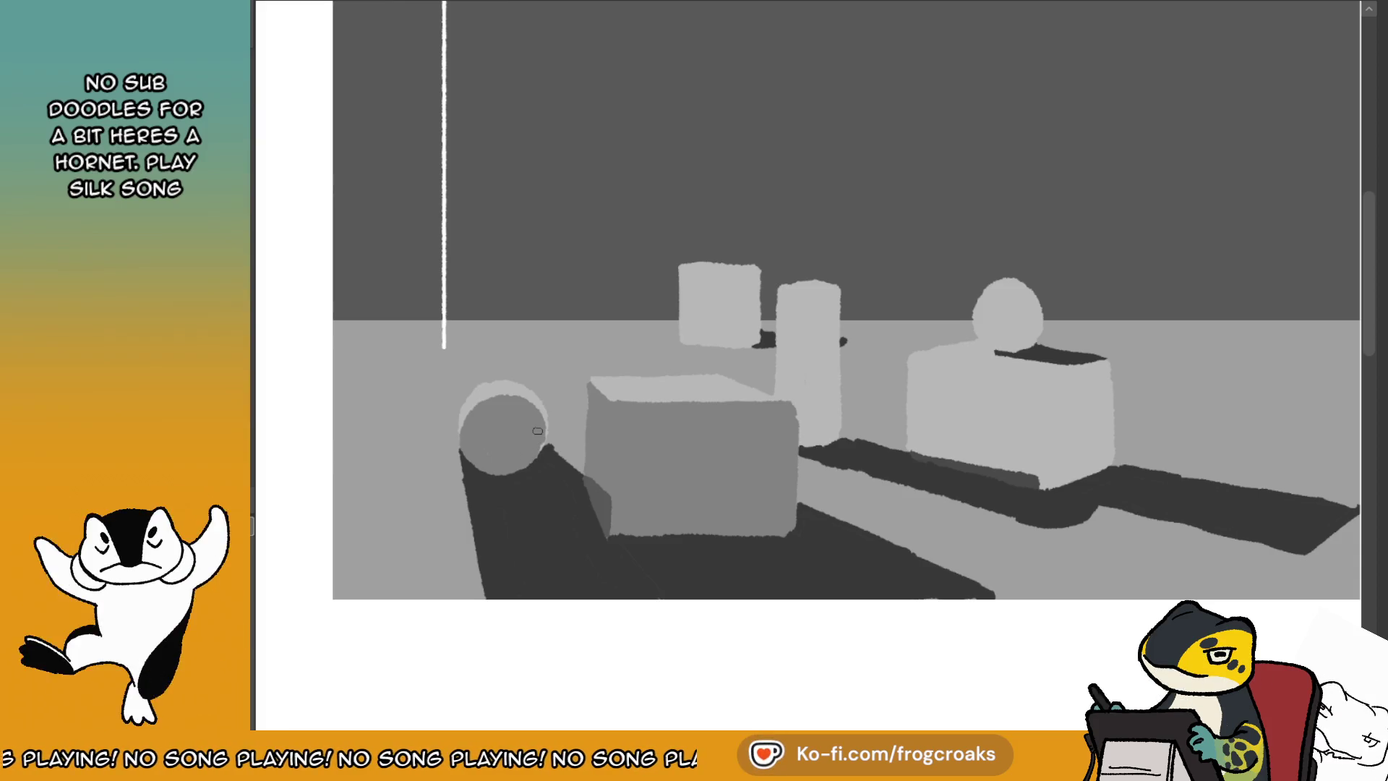
scroll(744, 419, "up", 1)
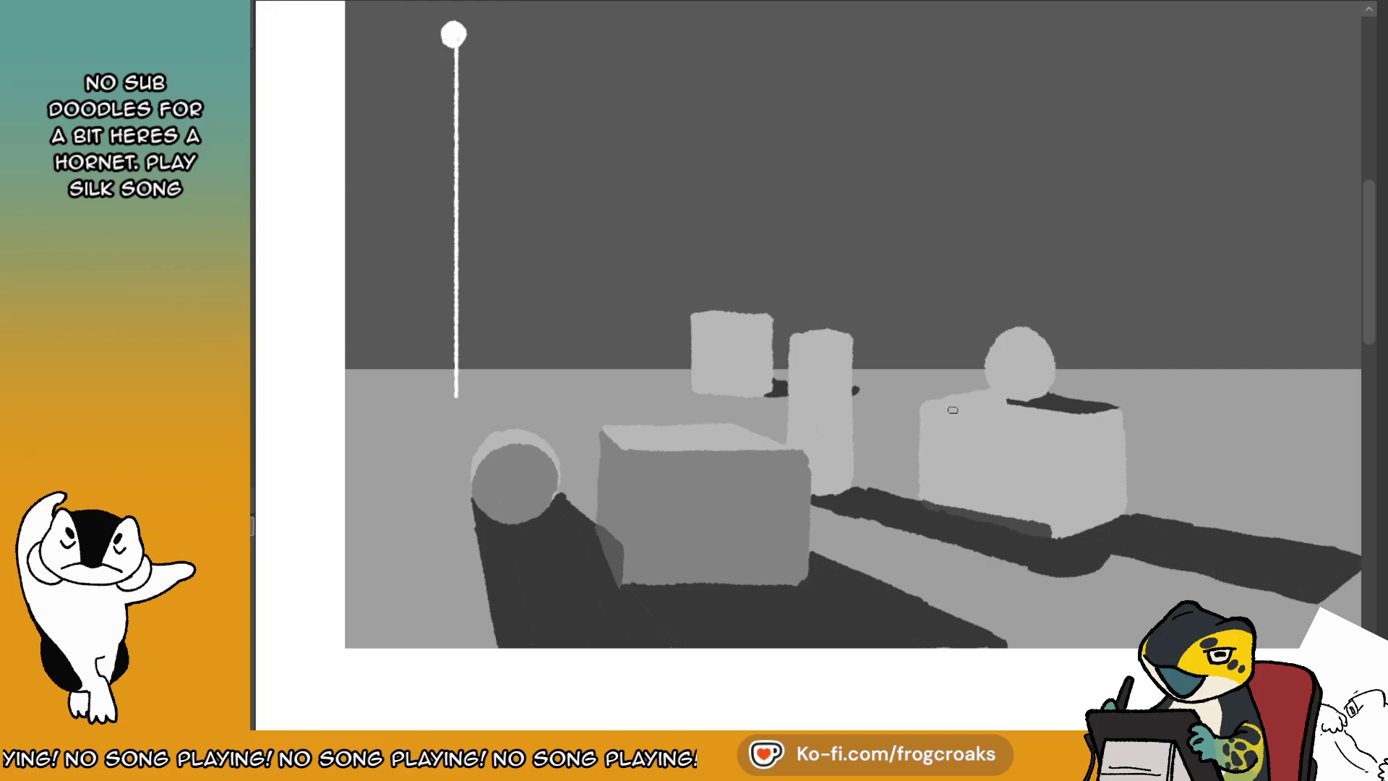
- Brush grey edges on the right box's top and front, then fill its front and side faces darker
mouse_move(922, 409)
left_mouse_down()
mouse_move(1066, 431)
mouse_move(1055, 527)
mouse_move(1053, 449)
left_mouse_up()
key("ctrl+z")
key("ctrl+z")
key("ctrl+z")
key("ctrl+z")
mouse_move(1120, 410)
left_mouse_down()
mouse_move(1053, 429)
mouse_move(1052, 538)
left_mouse_up()
key("ctrl+z")
left_click_drag(1049, 433, 1052, 539)
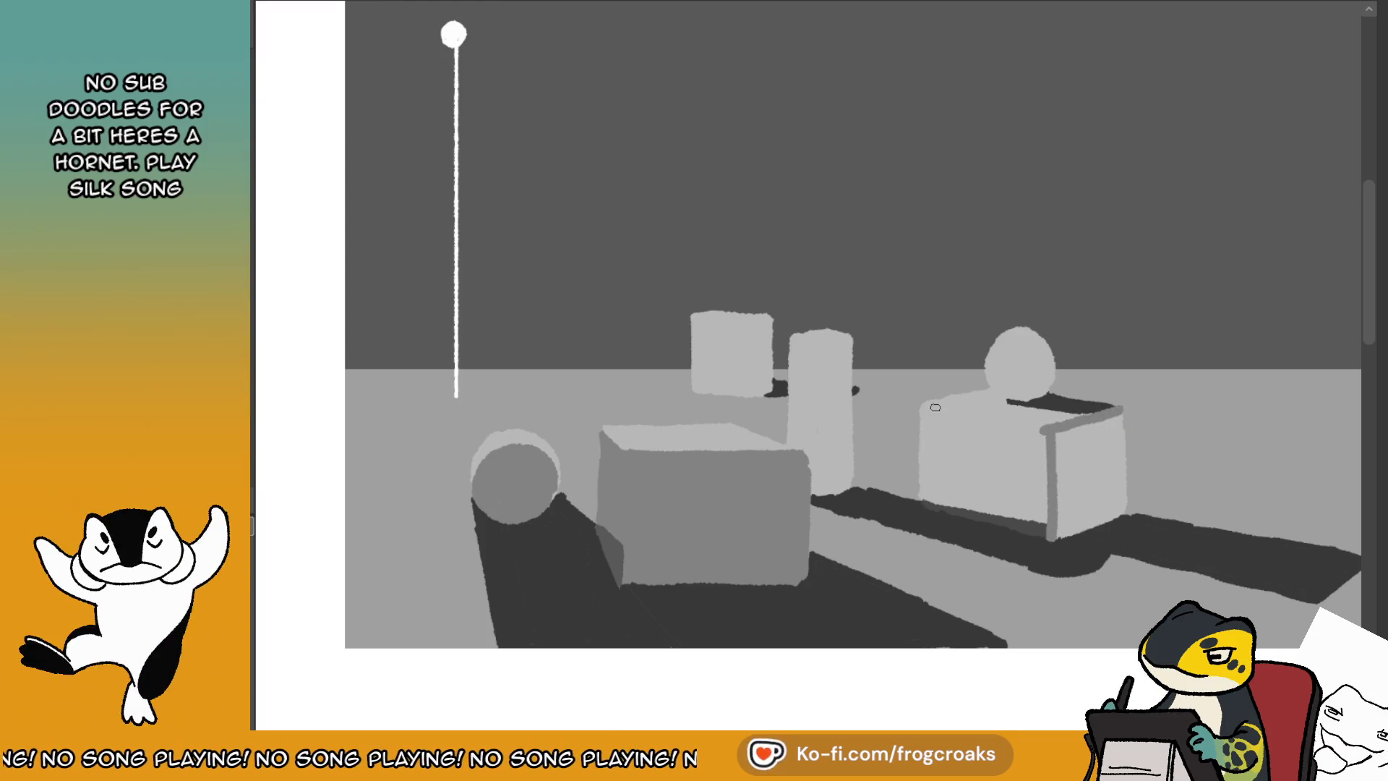
left_click_drag(918, 407, 1004, 426)
key("ctrl+z")
left_click_drag(917, 407, 1048, 431)
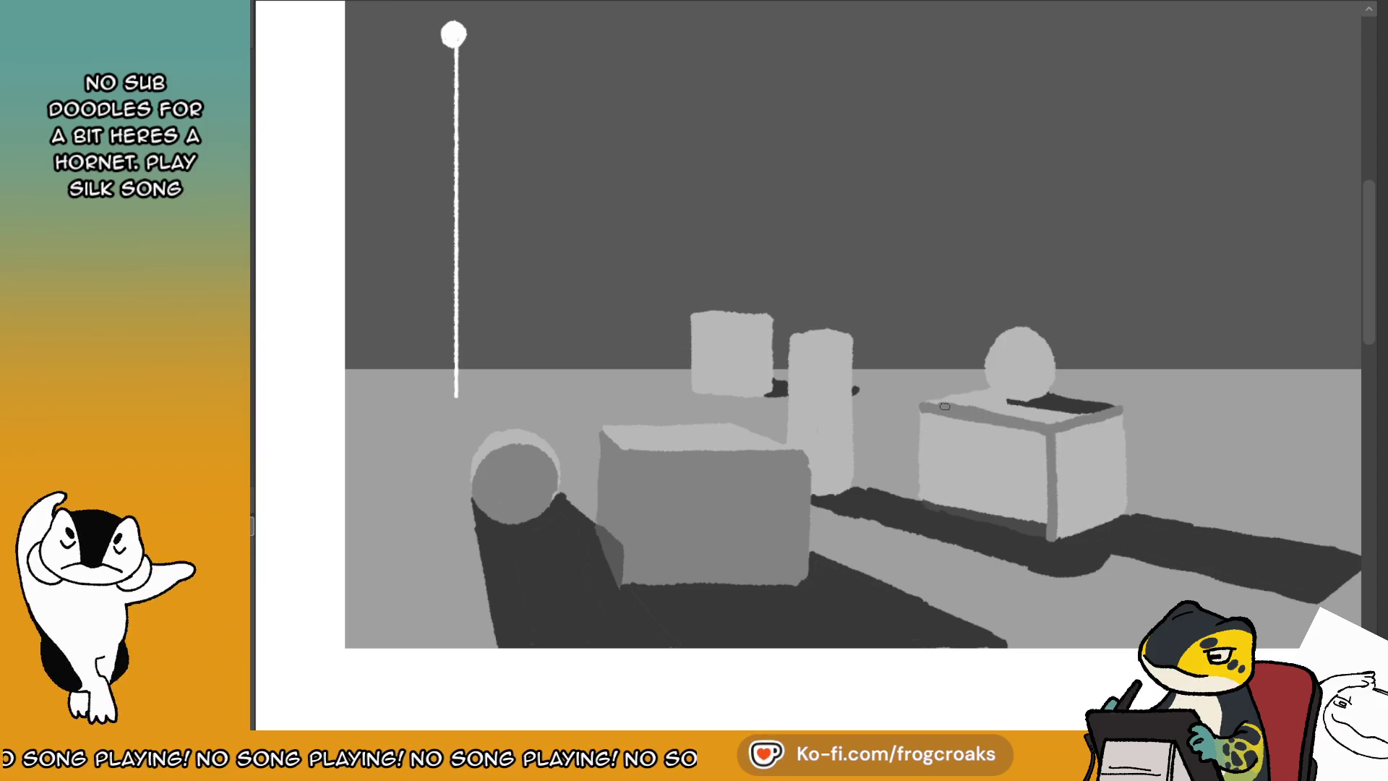
key("ctrl+z")
left_click_drag(919, 409, 977, 420)
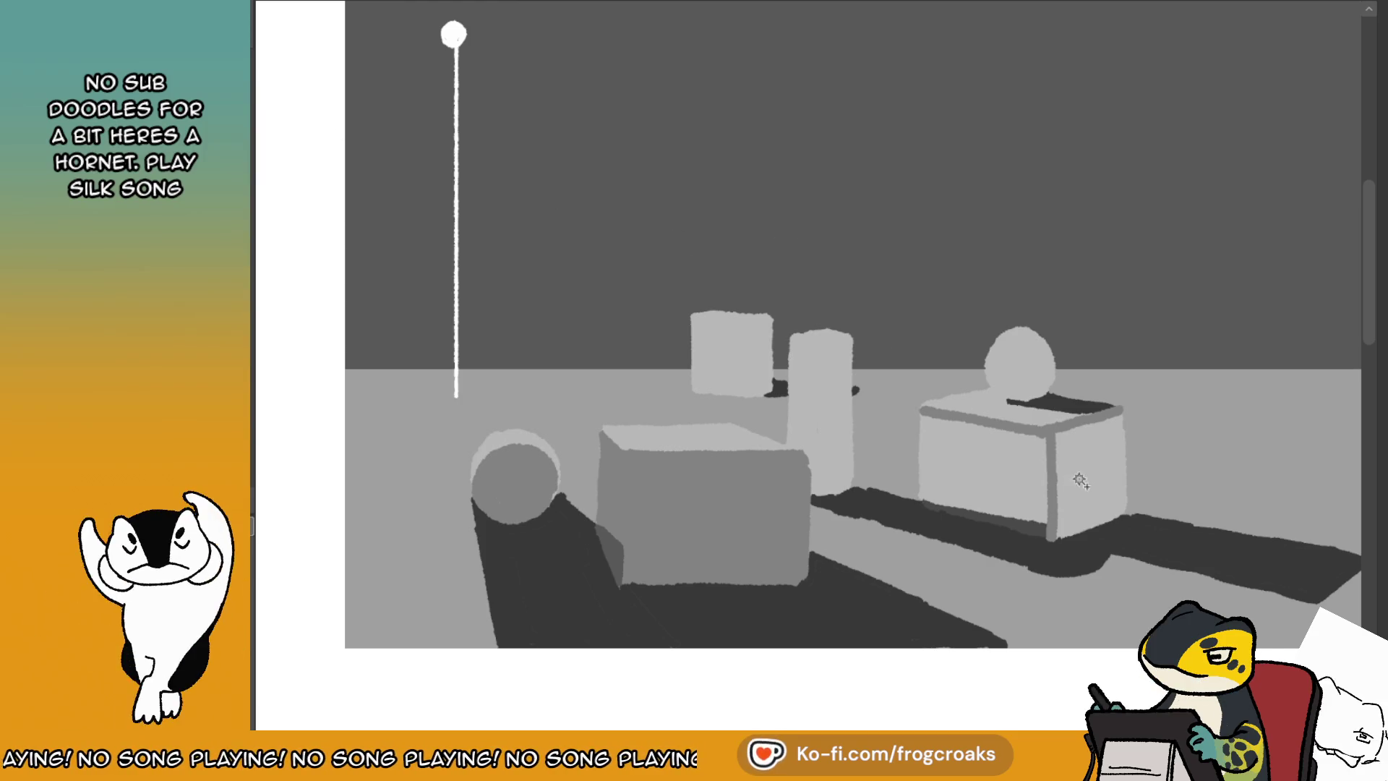
left_click(1078, 480)
left_click(796, 582)
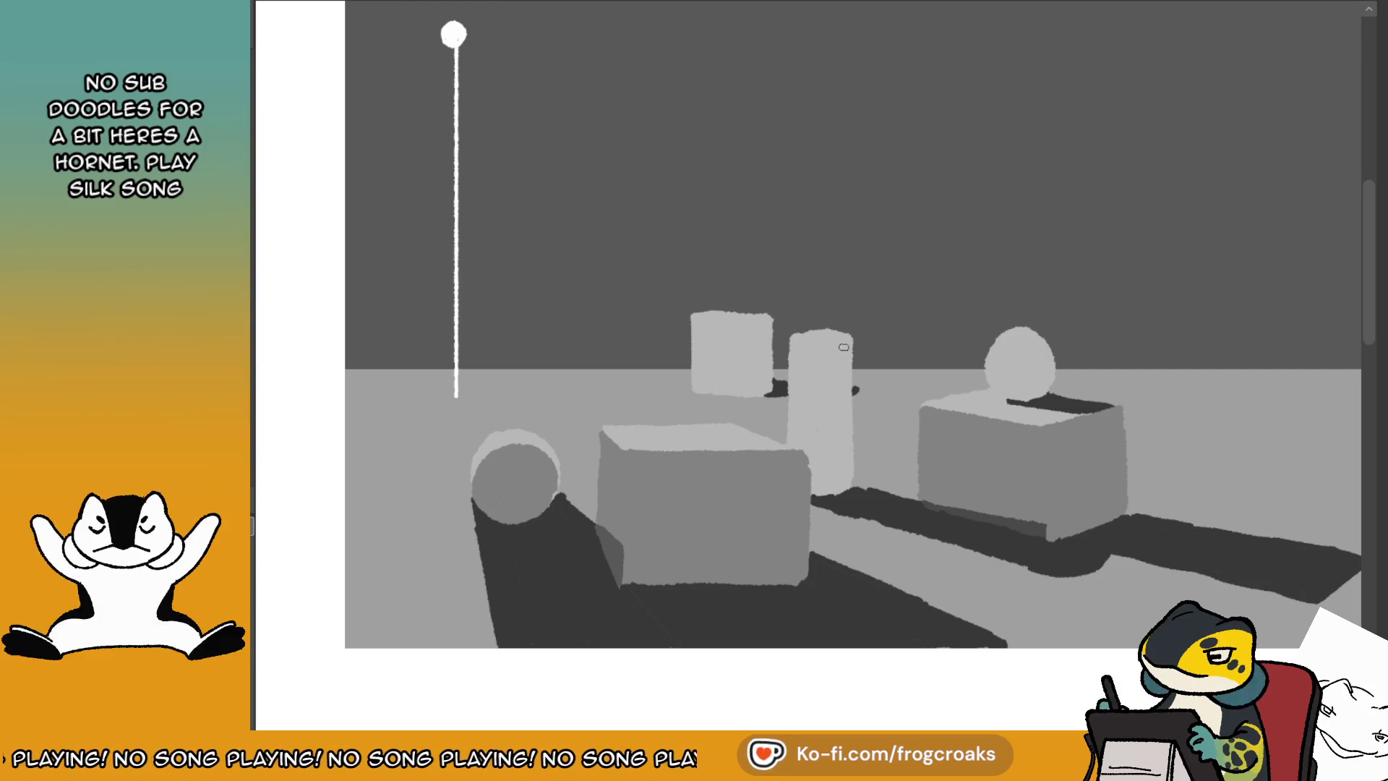
- Shade the cylinder's left side dark and smooth the shading along its sides
left_click_drag(851, 340, 813, 417)
key("ctrl+z")
mouse_move(850, 340)
left_mouse_down()
mouse_move(804, 391)
mouse_move(803, 441)
left_mouse_up()
left_click_drag(816, 353, 807, 414)
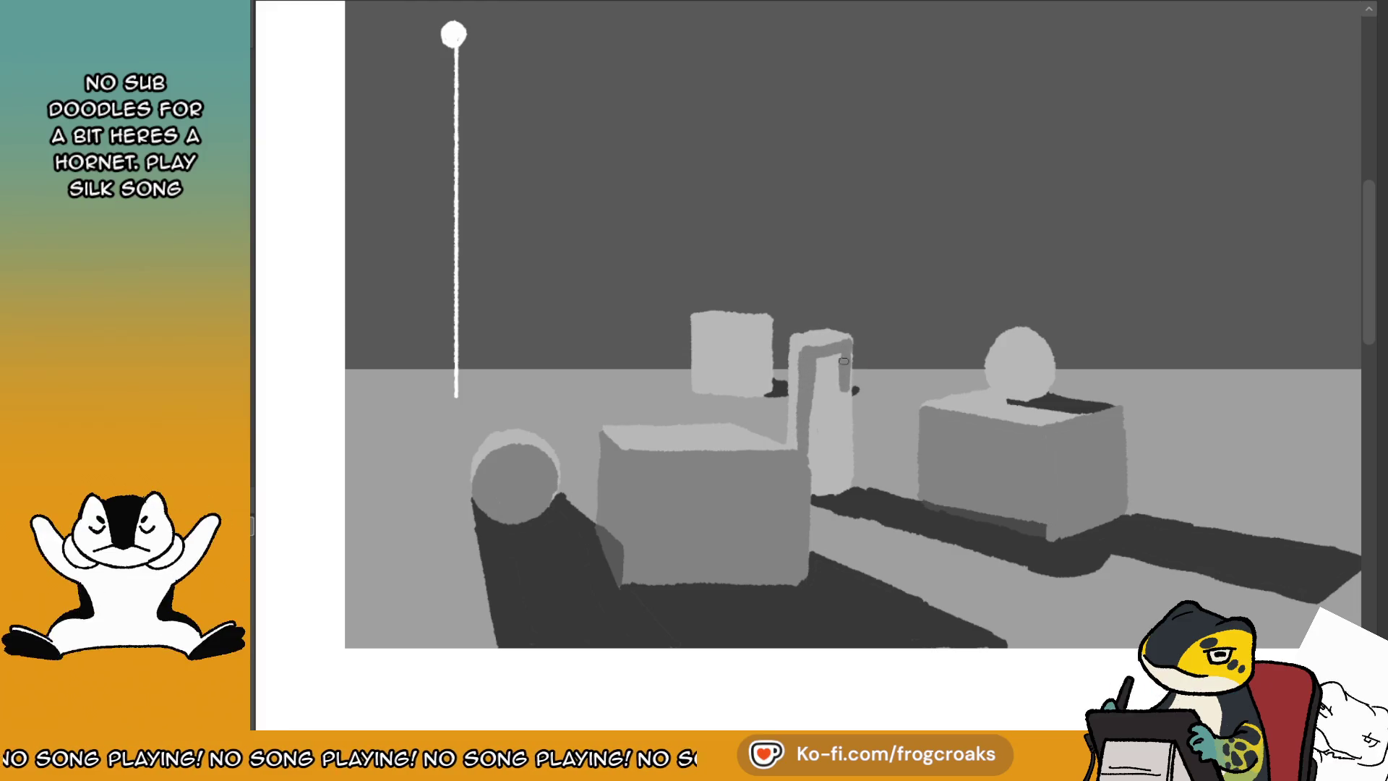
left_click_drag(849, 354, 809, 489)
mouse_move(820, 373)
left_mouse_down()
mouse_move(817, 503)
mouse_move(840, 354)
mouse_move(845, 453)
mouse_move(834, 451)
left_mouse_up()
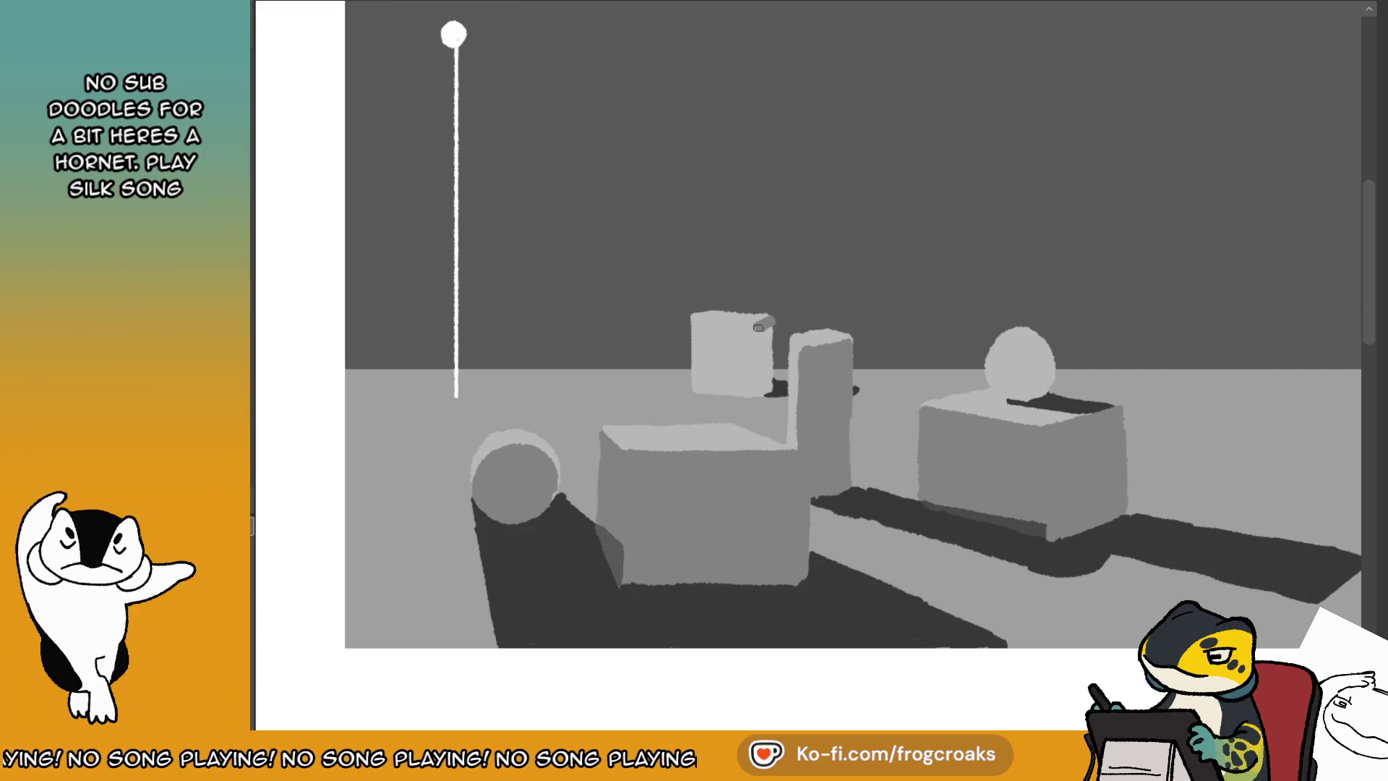
- Shade the back cube's right edge and fill its front face with a darker grey
left_click_drag(759, 327, 771, 326)
left_click_drag(756, 328, 763, 381)
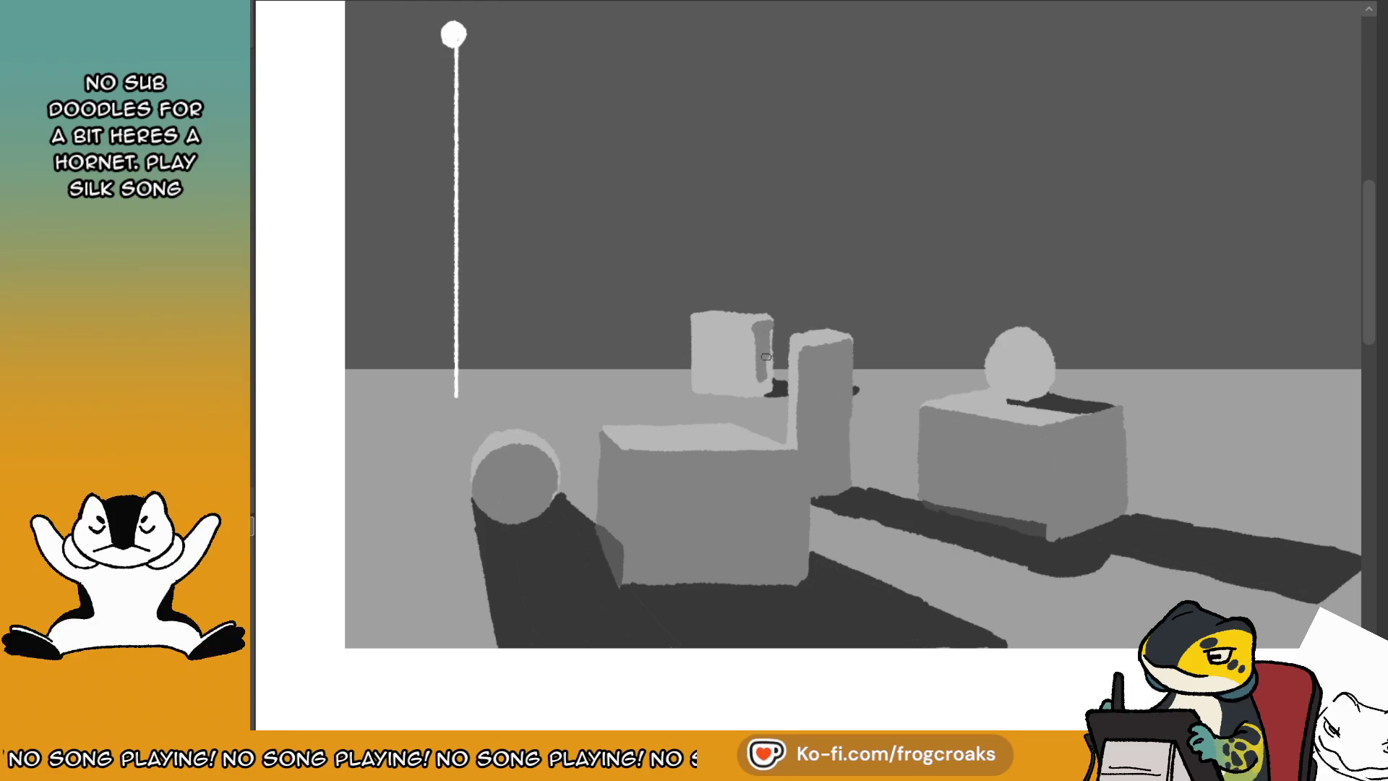
mouse_move(757, 332)
left_mouse_down()
mouse_move(760, 387)
mouse_move(768, 378)
left_mouse_up()
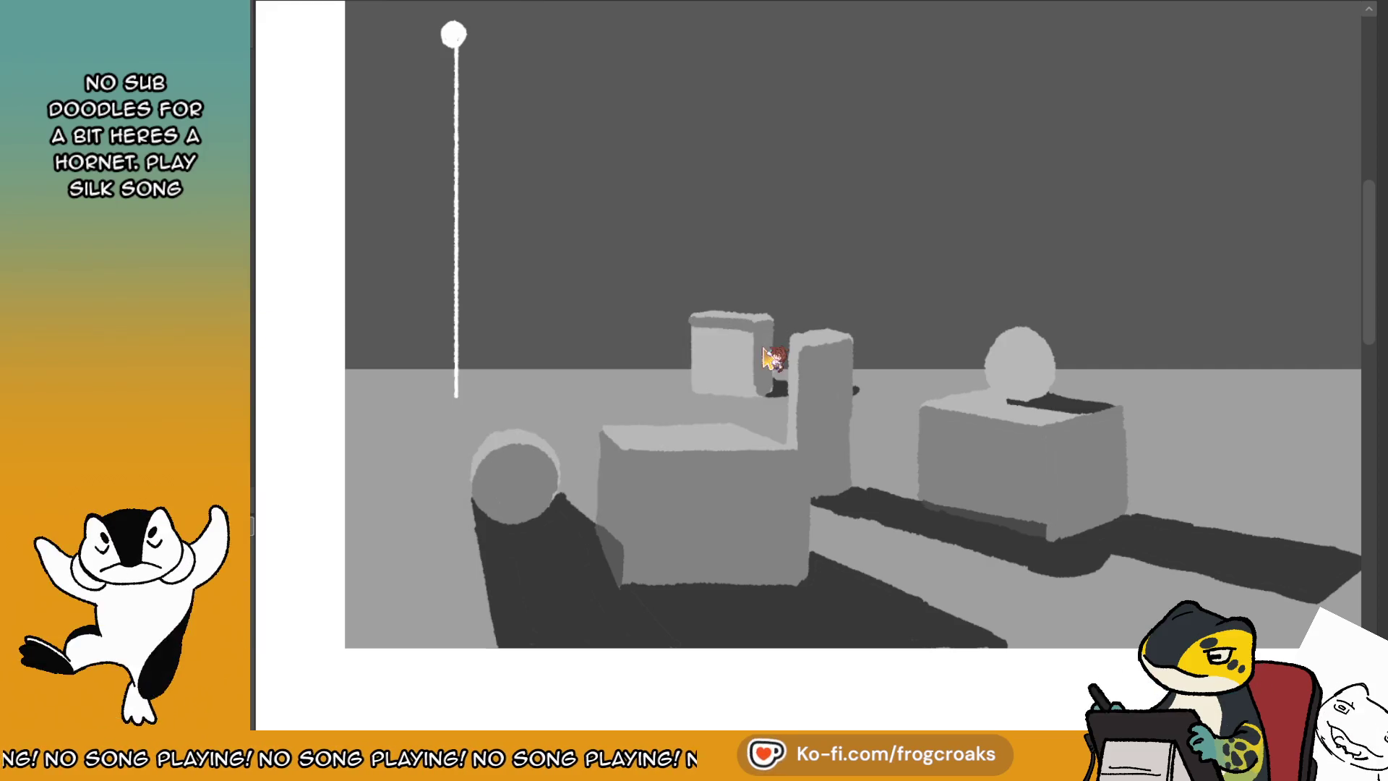
left_click(699, 376)
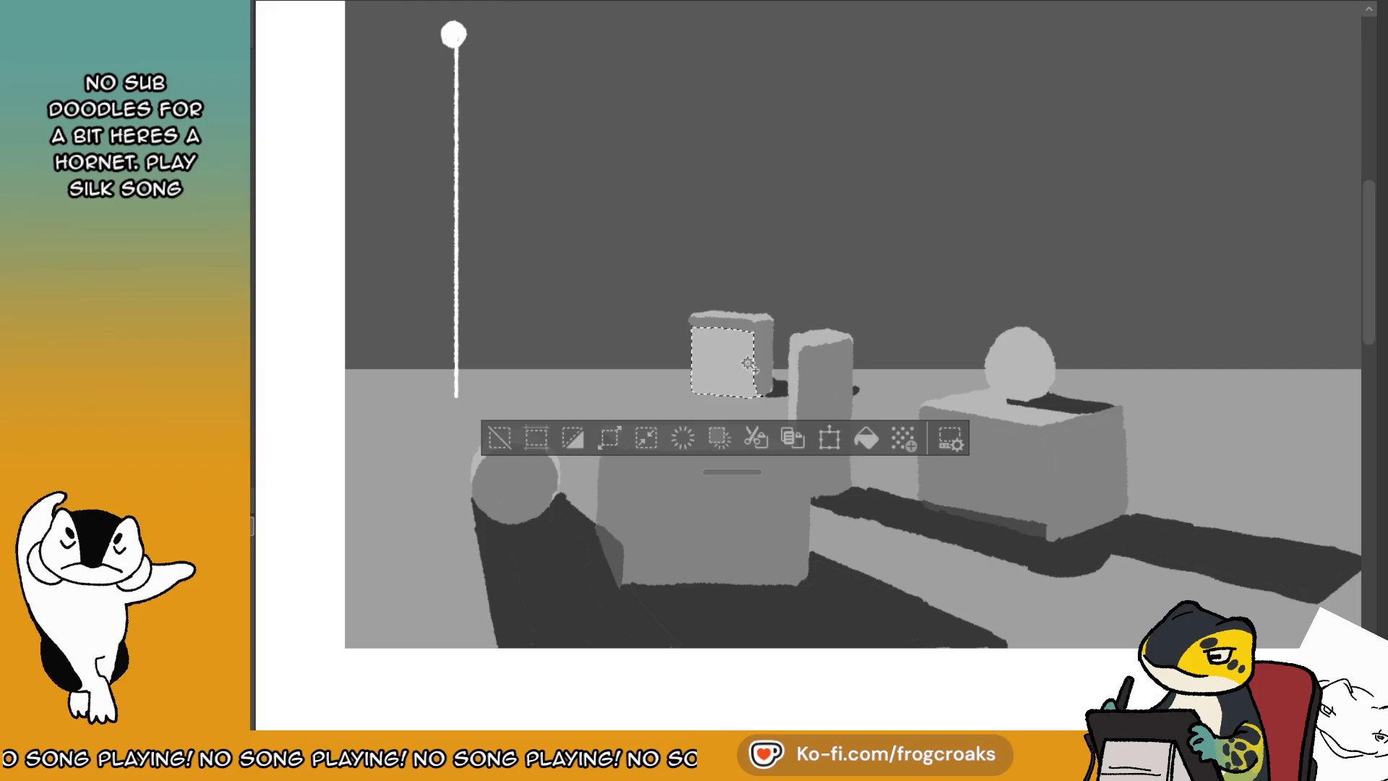
left_click(866, 438)
left_click(499, 437)
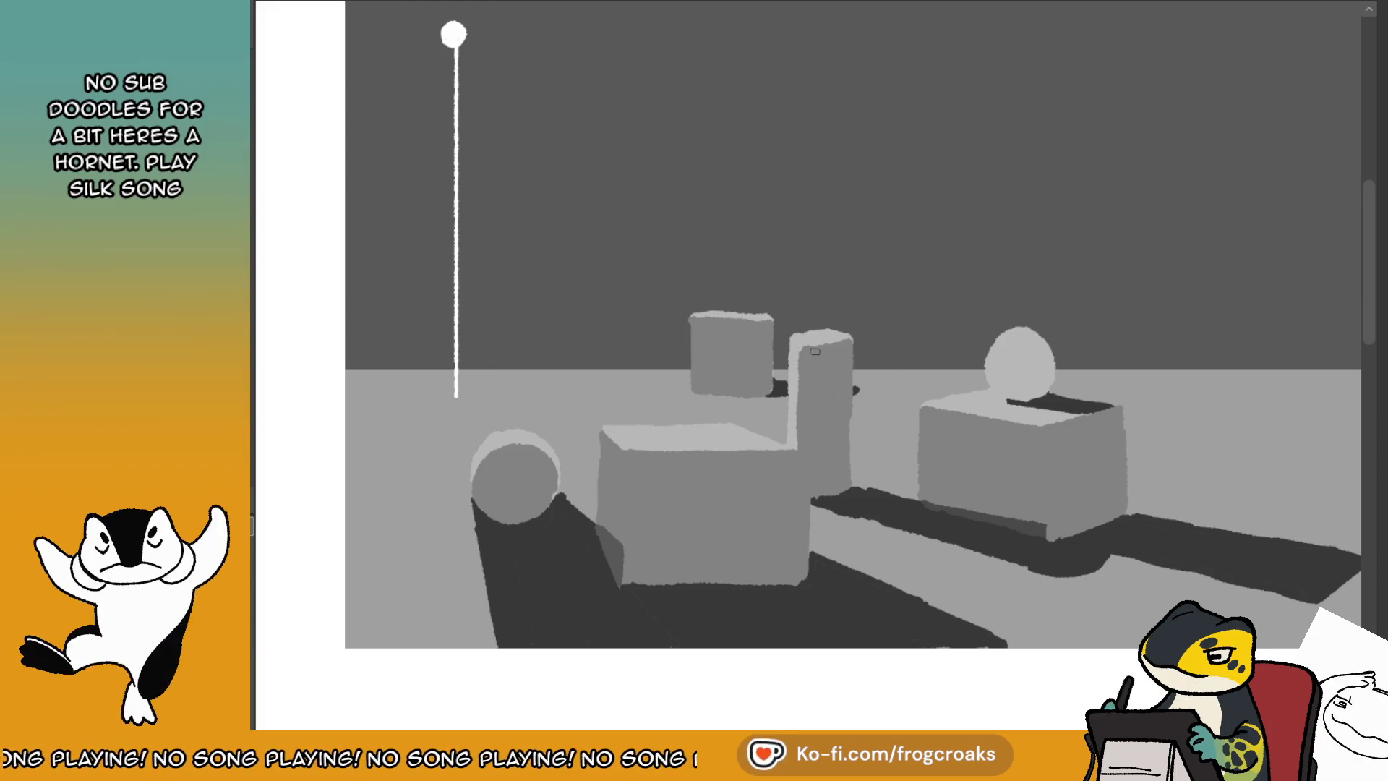
- Paint lighter and darker planes with eyedropped greys, then select the front box and tall block by colour
left_click_drag(810, 350, 803, 386)
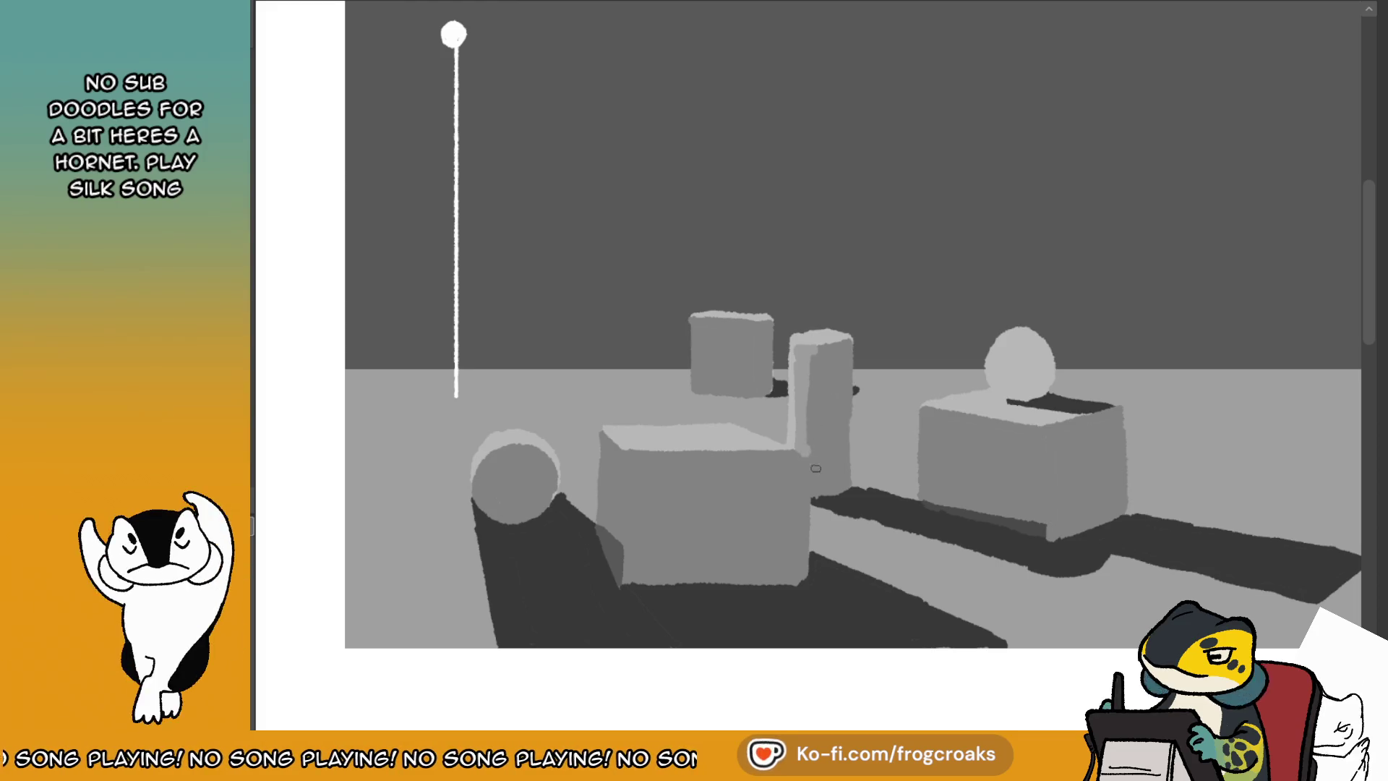
left_click(816, 448, "alt")
left_click_drag(759, 361, 811, 441)
left_click(810, 396, "alt")
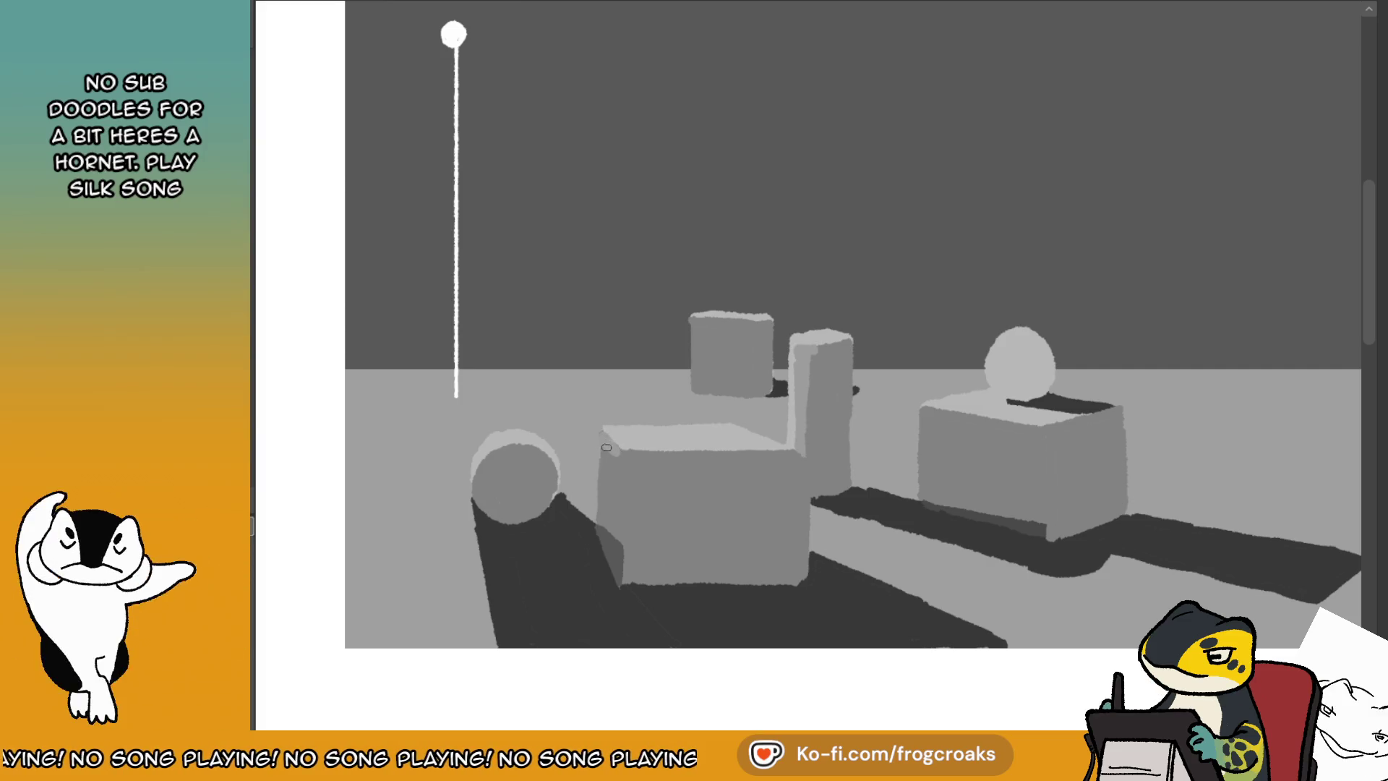
key("ctrl+z")
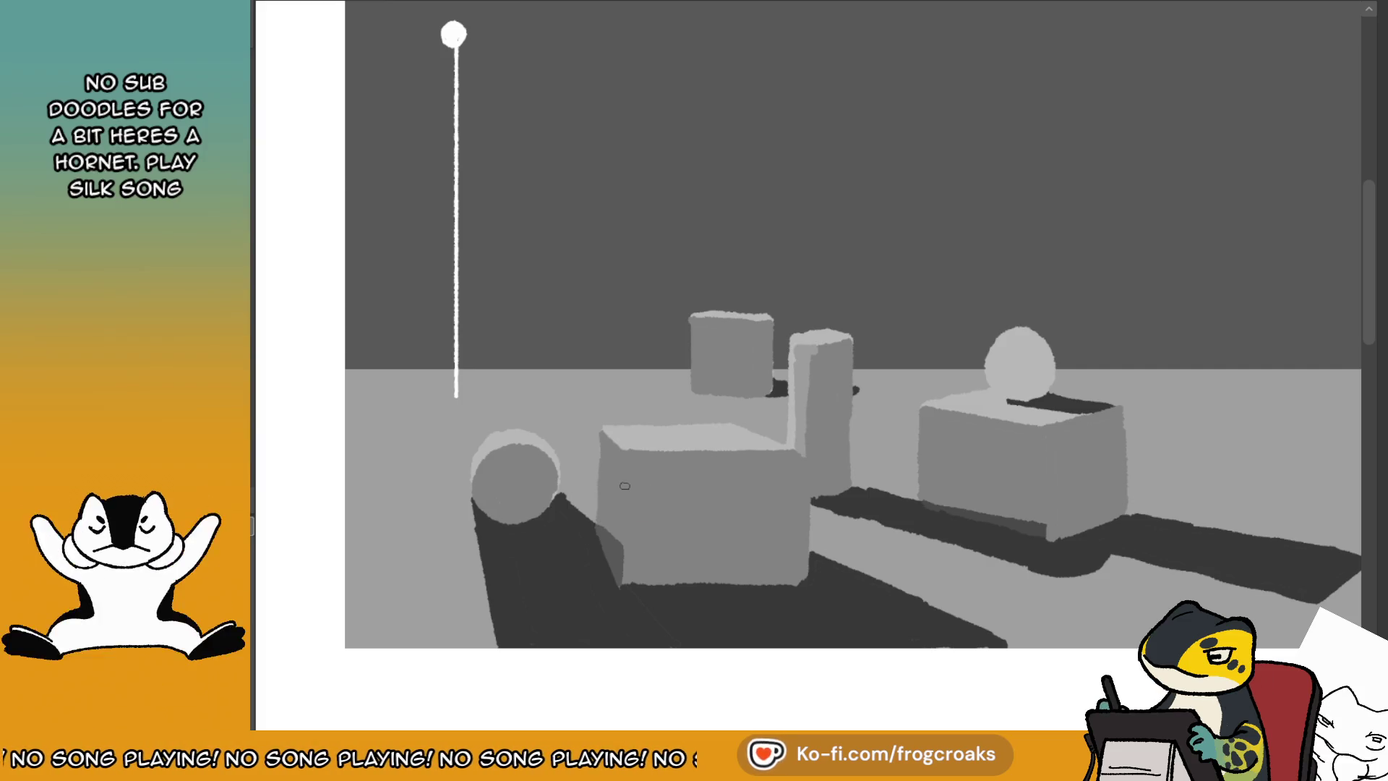
left_click(626, 486, "alt")
key("ctrl+z")
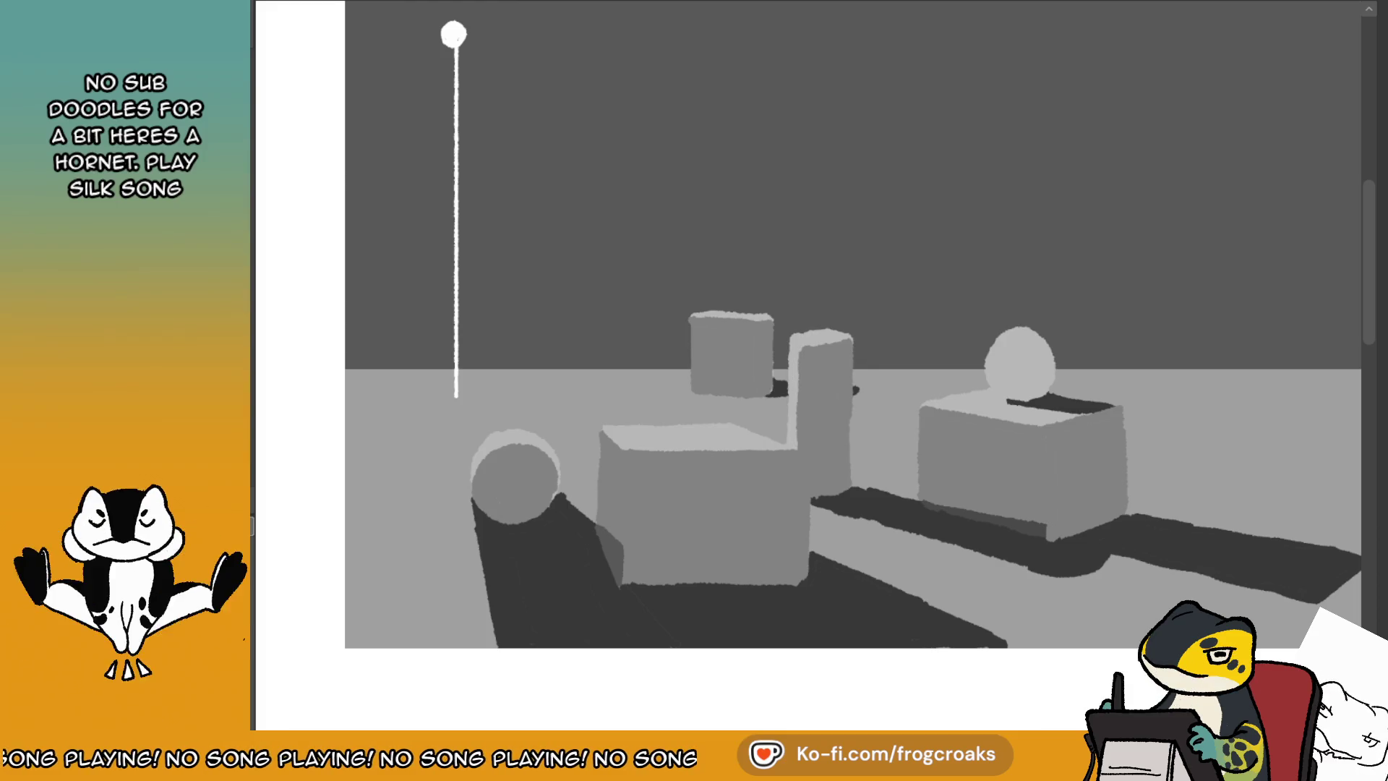
key("w")
left_click(669, 499)
- Add the cylinder, back cube and right box to the selection and fill them darker grey
left_click(513, 488, "shift")
left_click(737, 367, "shift")
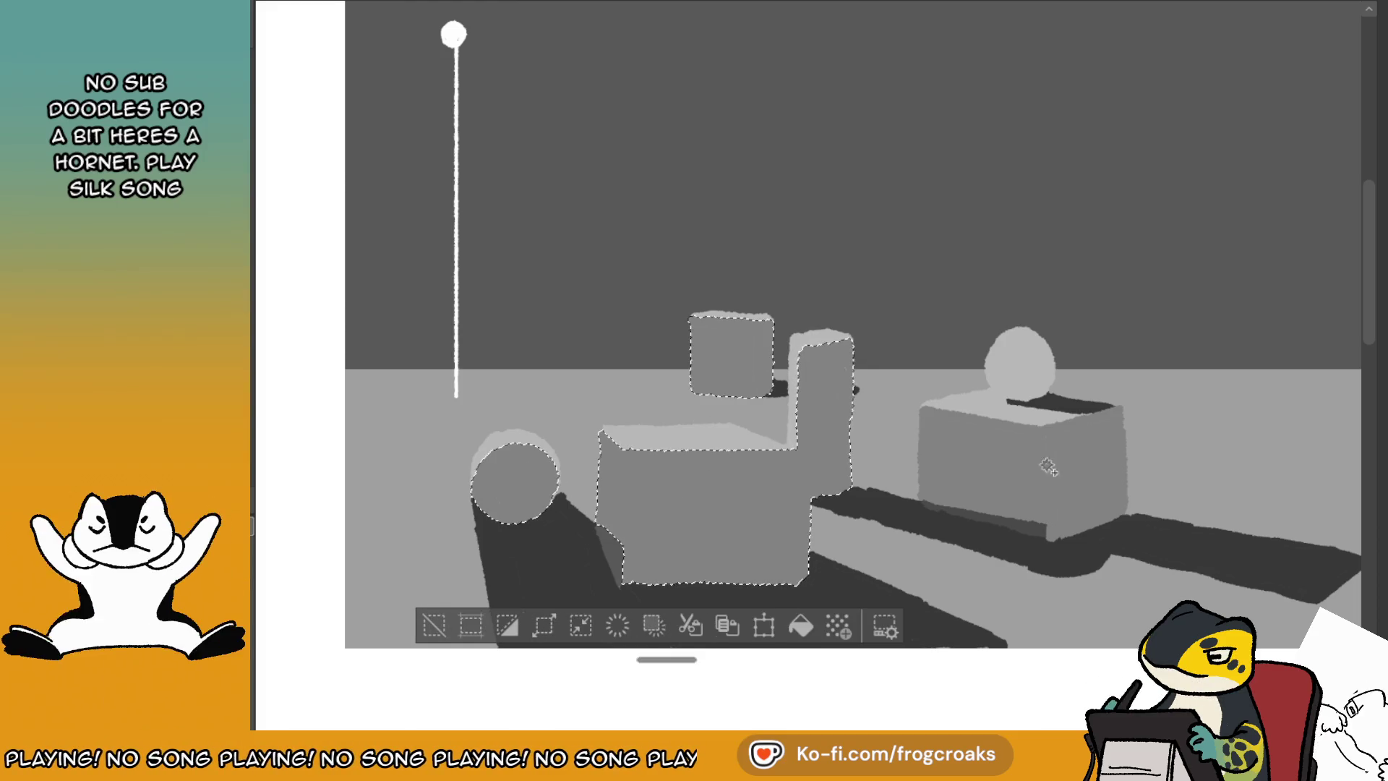
left_click(1049, 466, "shift")
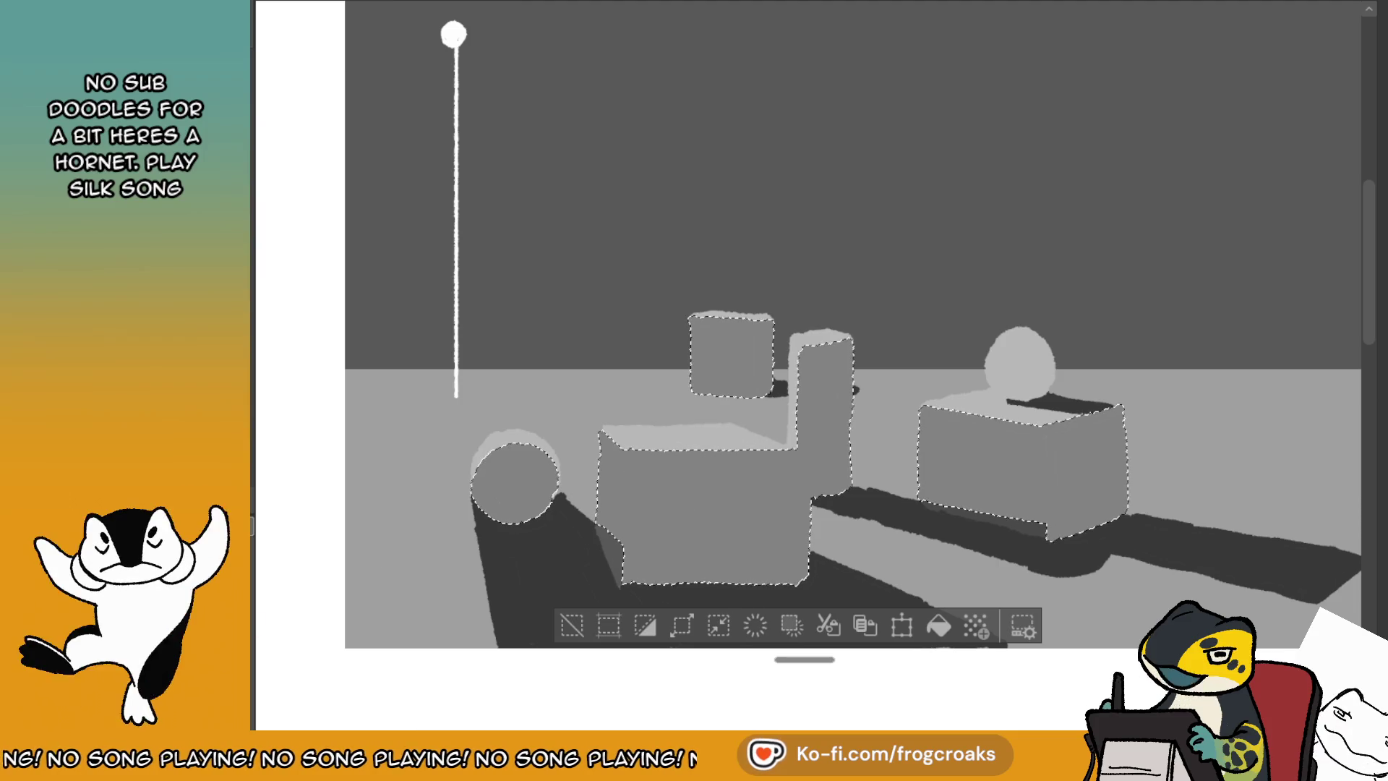
left_click(938, 626)
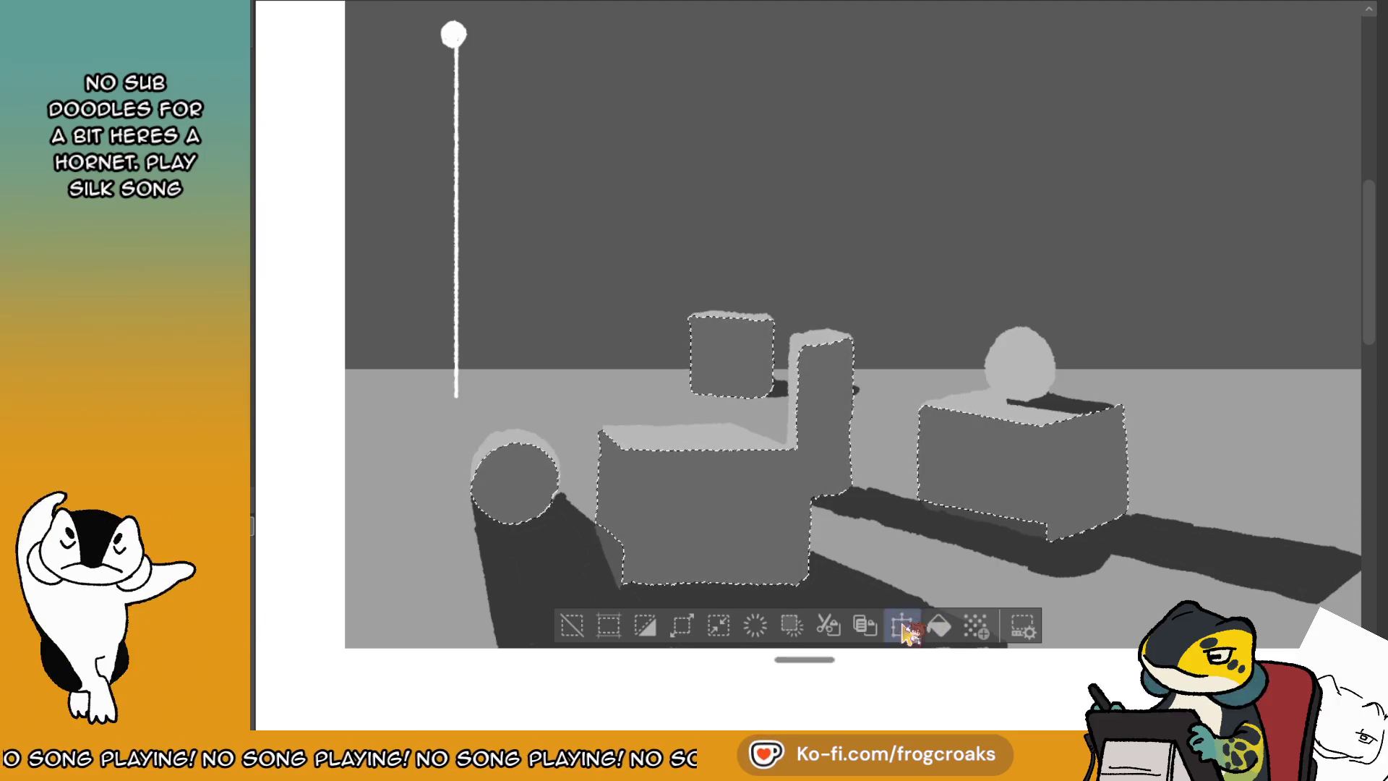
left_click(571, 626)
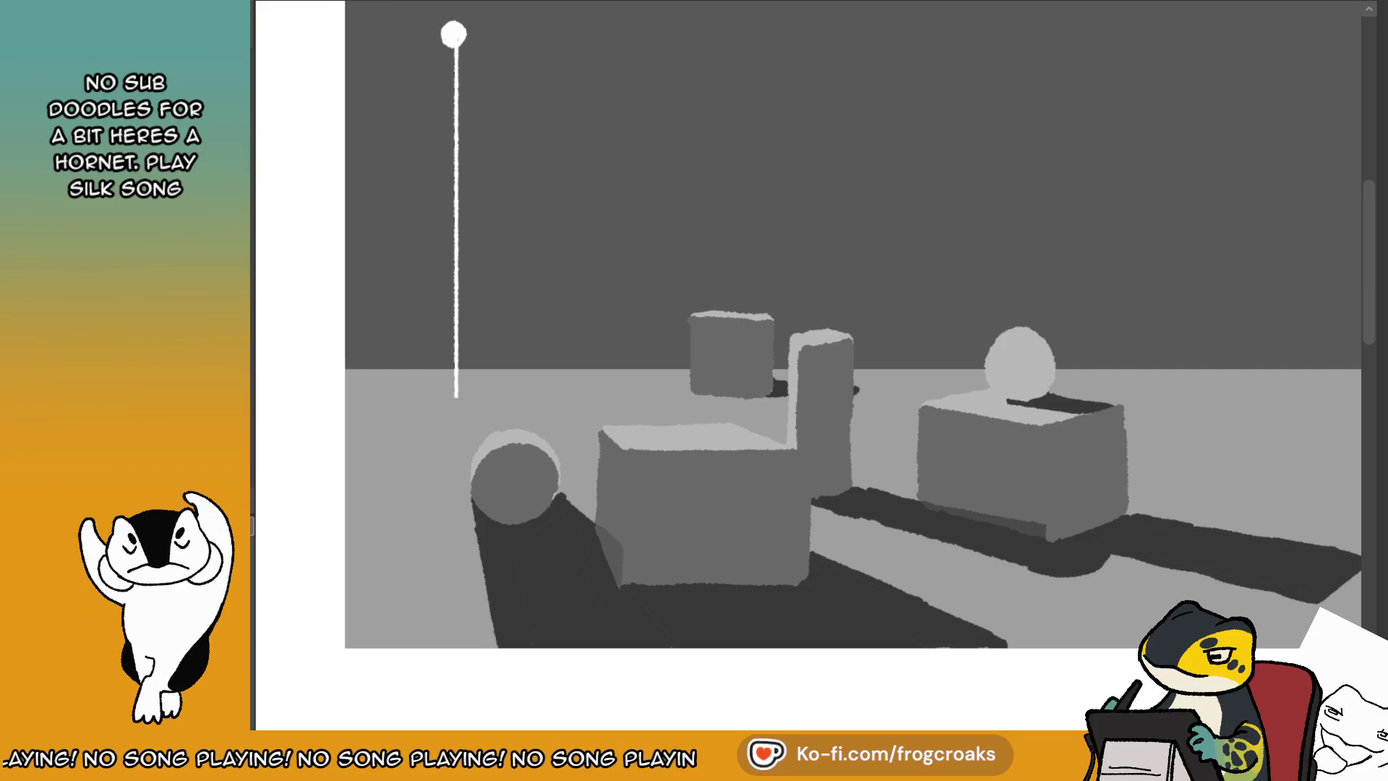
- Lighten the tall block's and front box's left edges, then sample a grey from the sphere
left_click_drag(824, 347, 795, 355)
left_click_drag(795, 402, 801, 364)
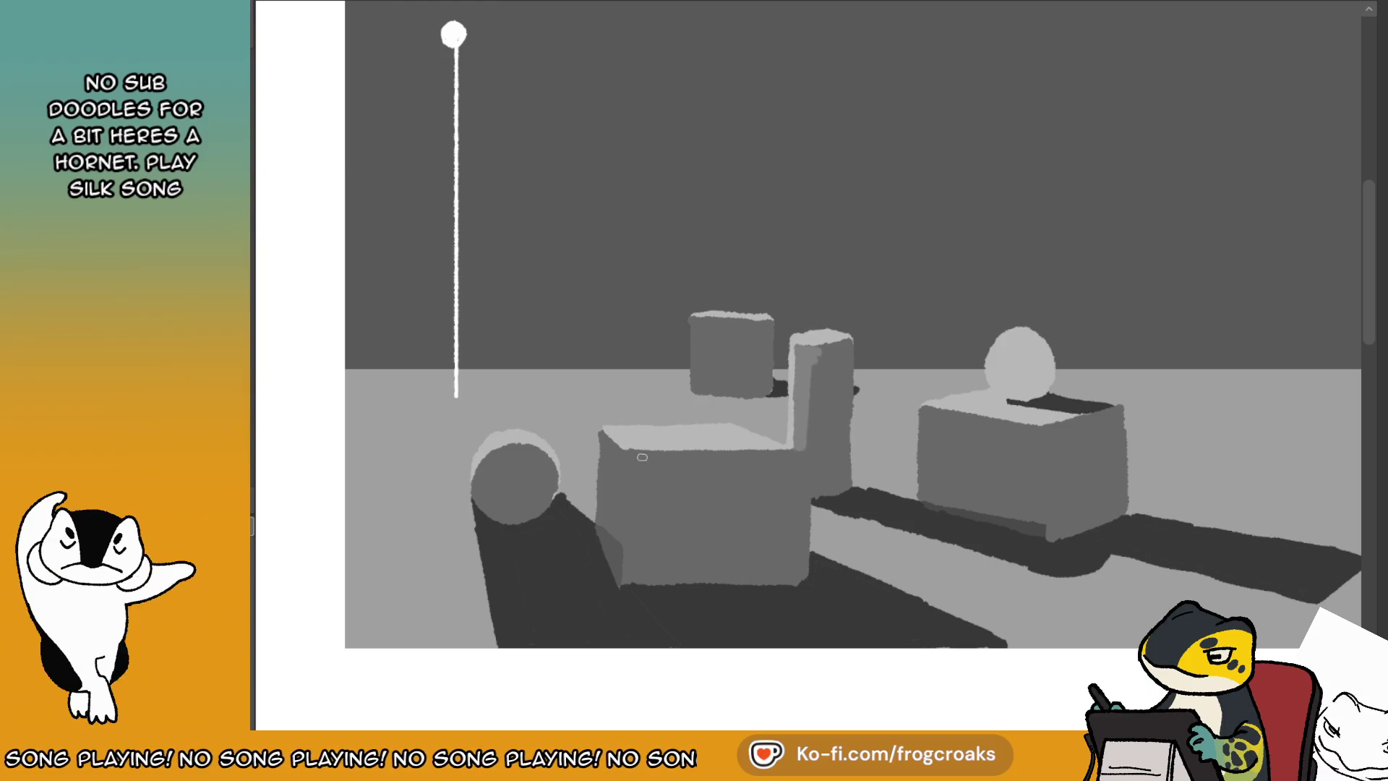
left_click_drag(604, 436, 604, 500)
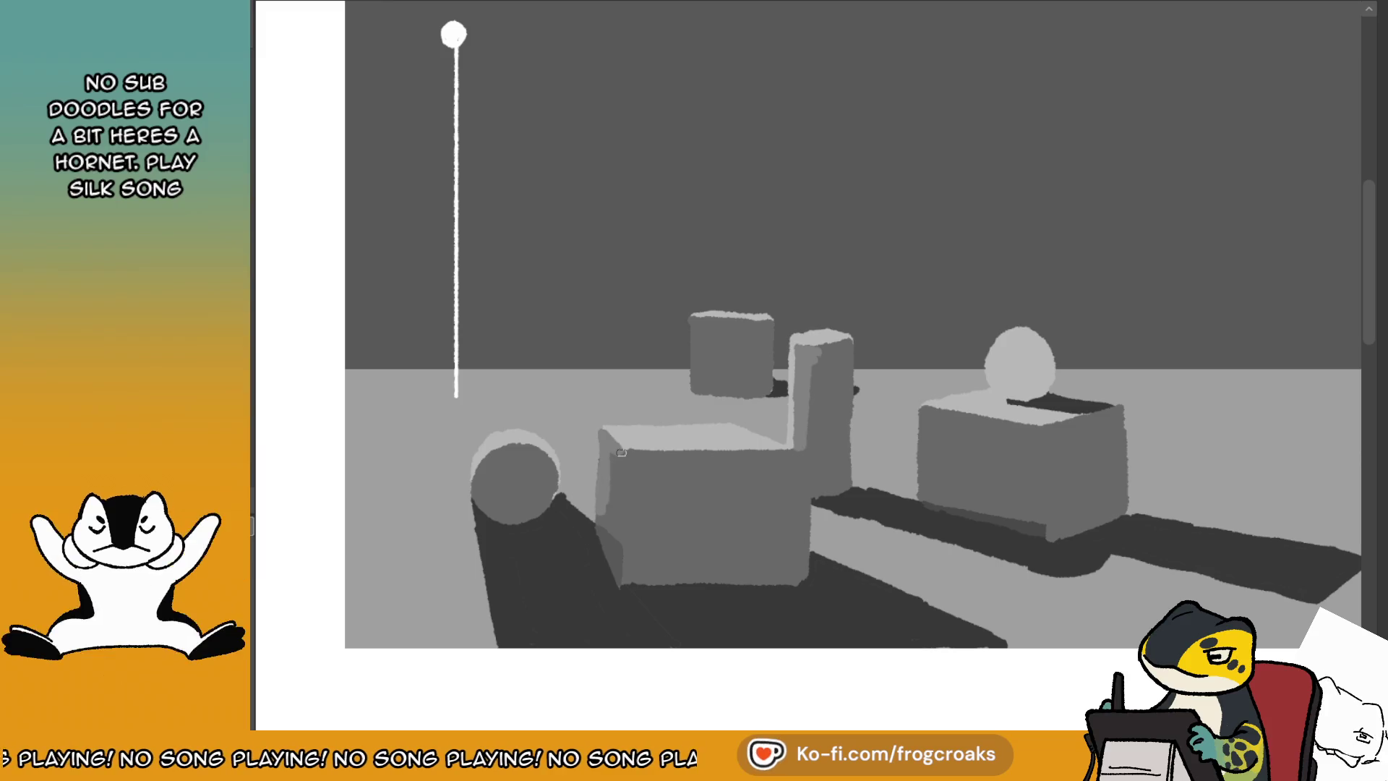
mouse_move(620, 452)
left_mouse_down()
mouse_move(618, 526)
mouse_move(608, 520)
left_mouse_up()
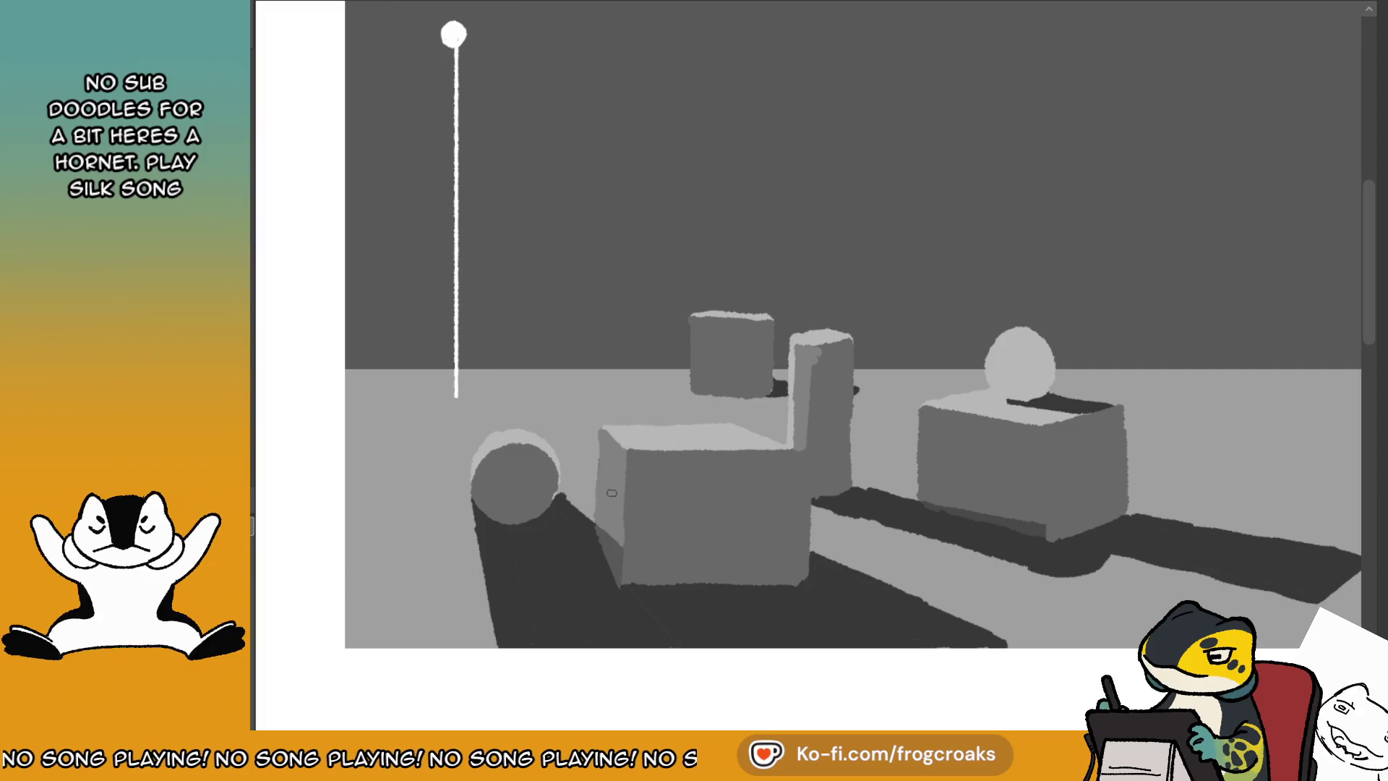
left_click(534, 456, "ctrl")
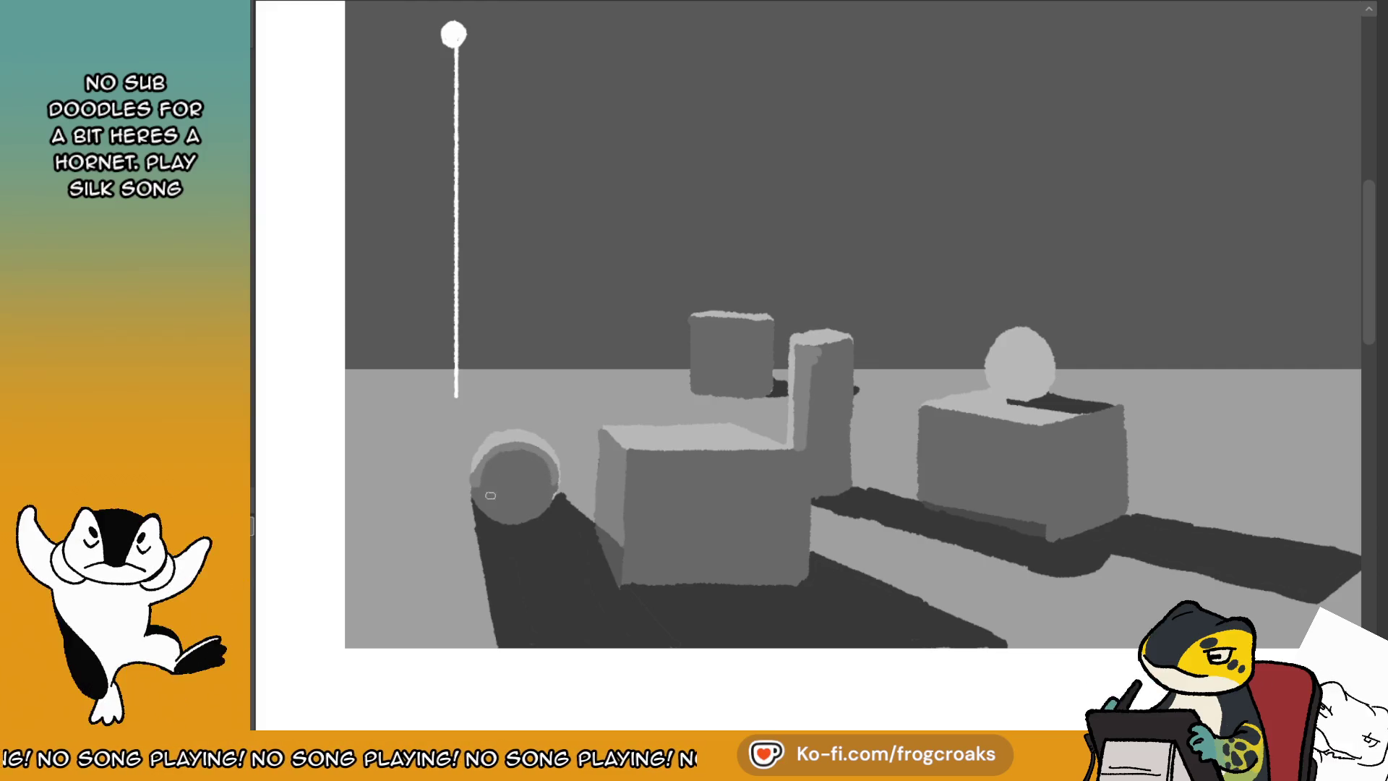
left_click(476, 476, "ctrl")
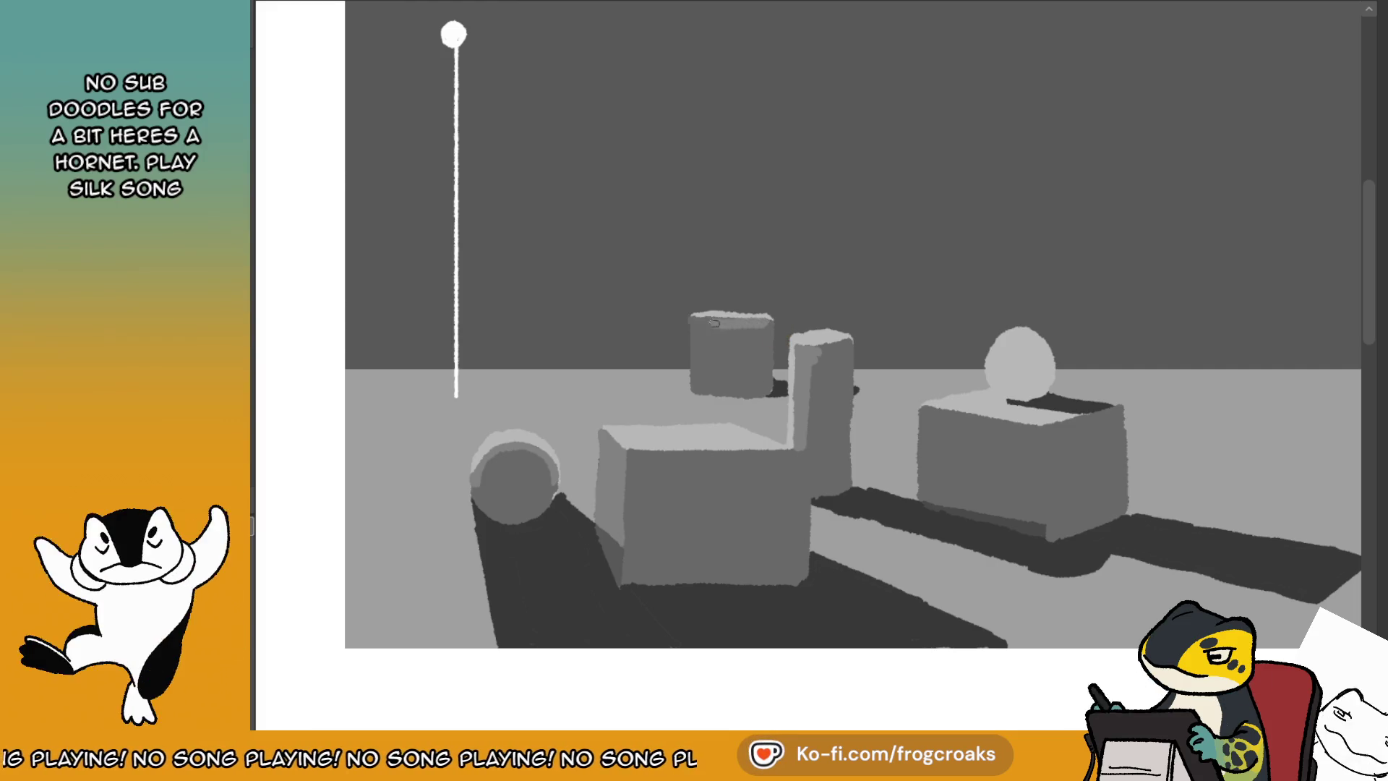
- Lighten the left edges of the back cube and right box, then select the right box's front panel
left_click_drag(698, 349, 695, 382)
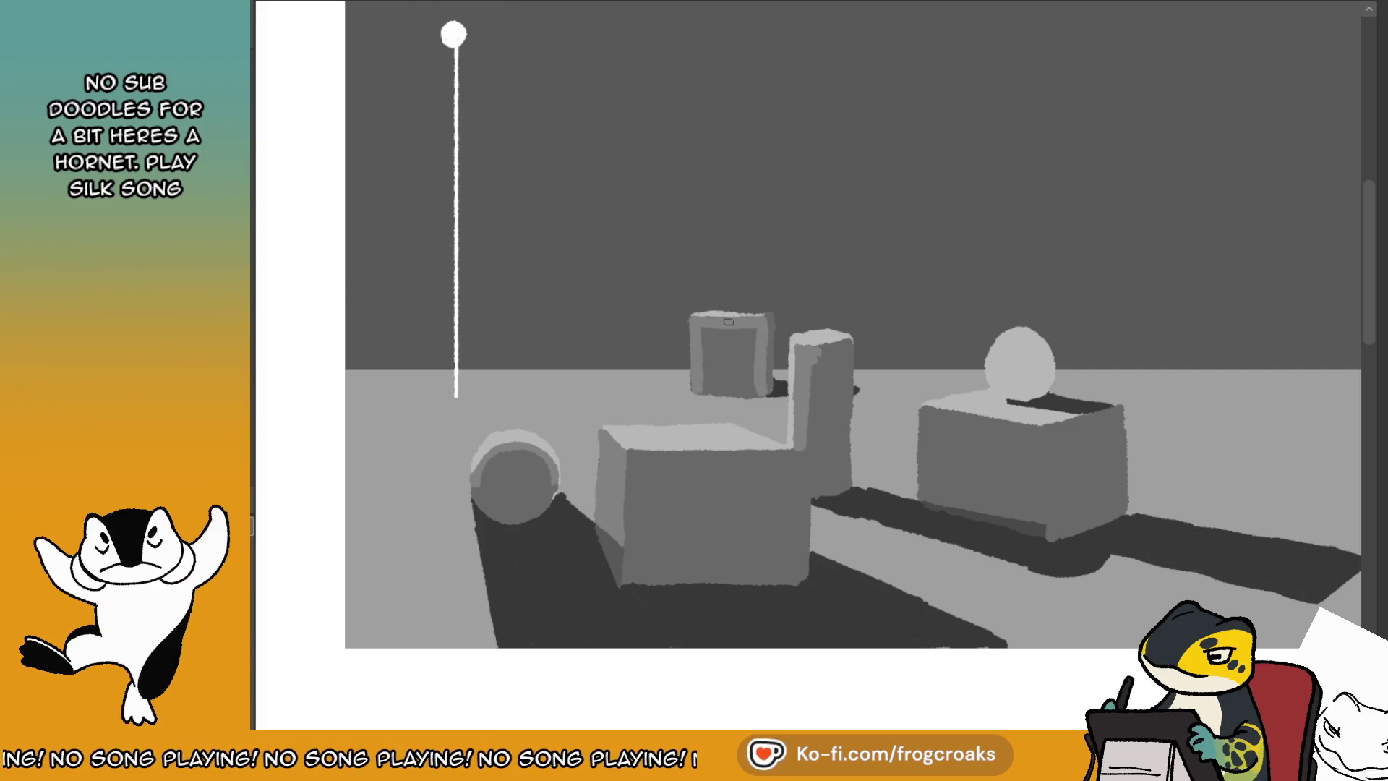
mouse_move(712, 328)
left_mouse_down()
mouse_move(720, 381)
mouse_move(743, 354)
mouse_move(724, 388)
left_mouse_up()
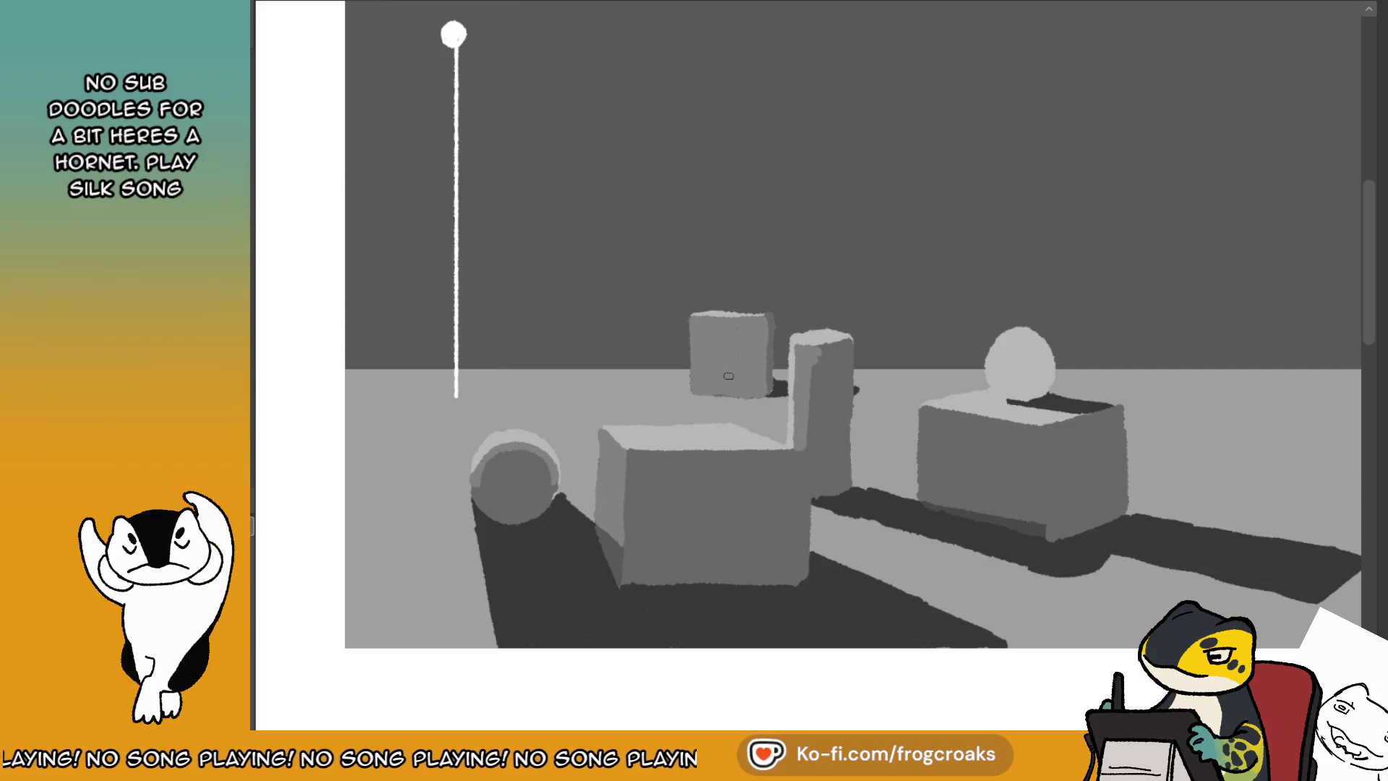
left_click_drag(928, 413, 1042, 431)
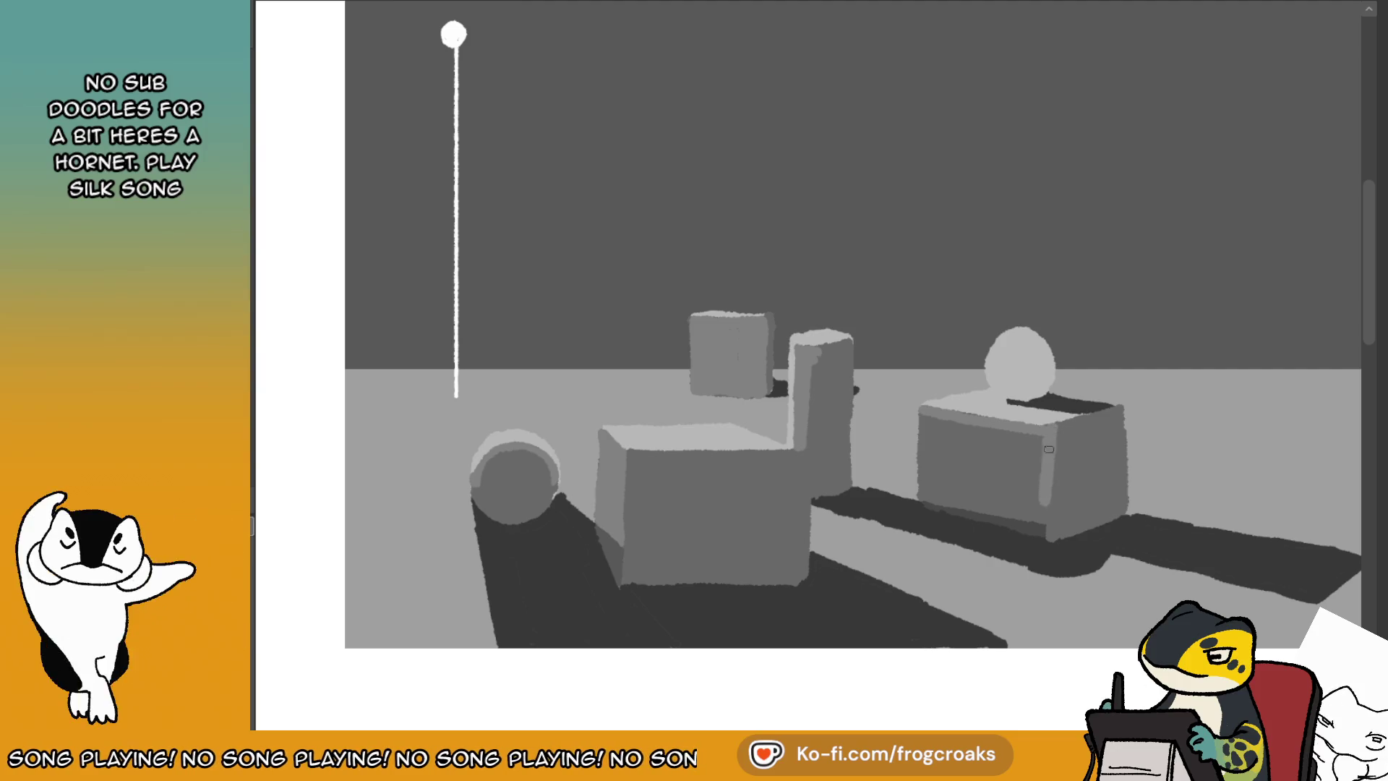
left_click_drag(925, 406, 923, 492)
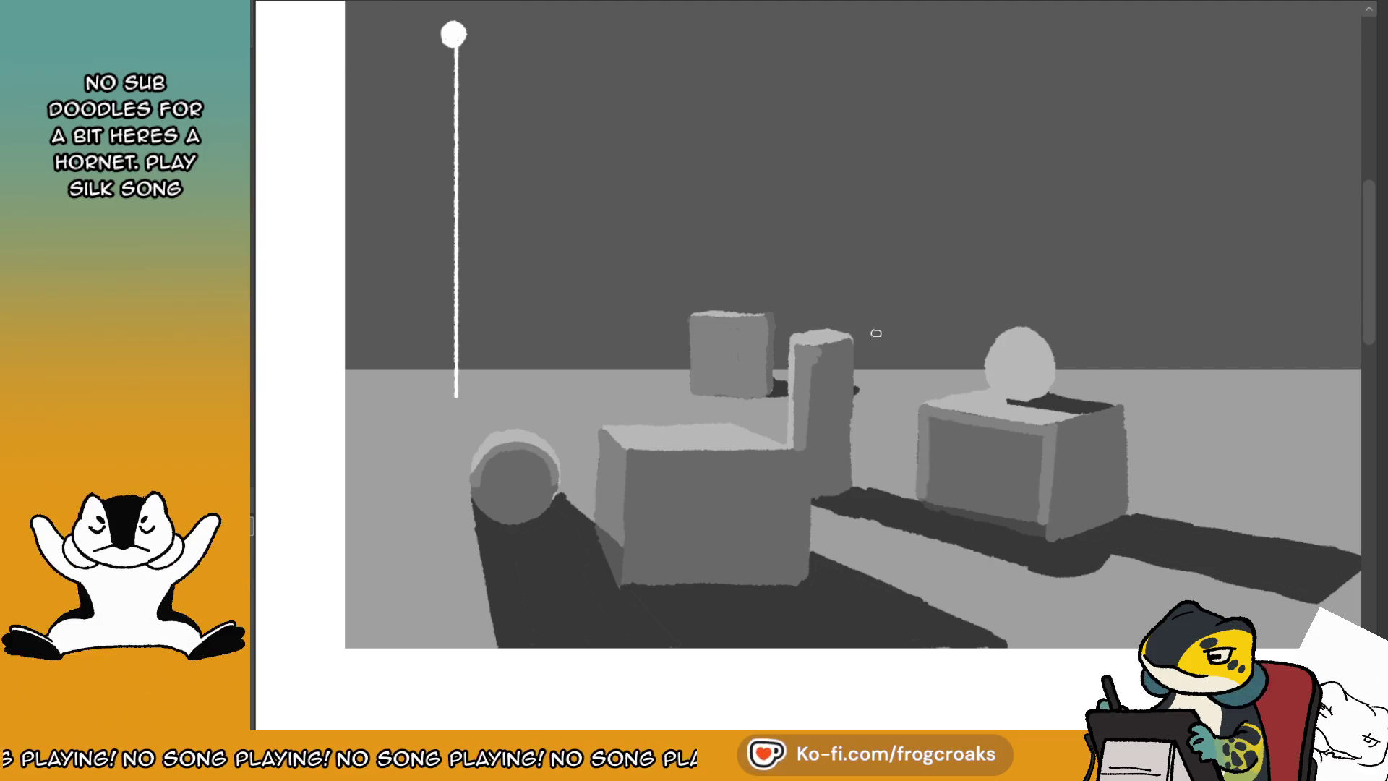
left_click(986, 469)
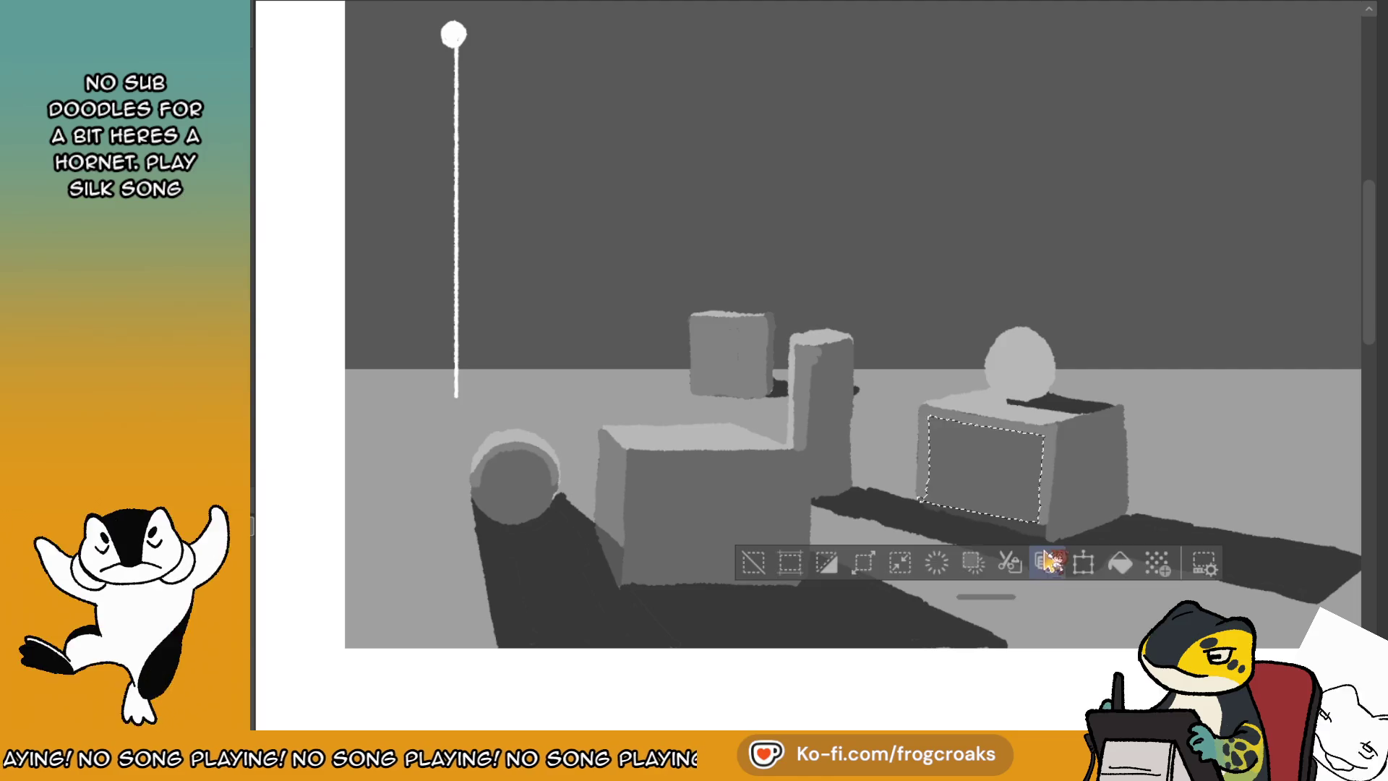
- Fill the right box's front panel lighter and tidy the edge between its front and side faces
left_click(1118, 564)
left_click(789, 563)
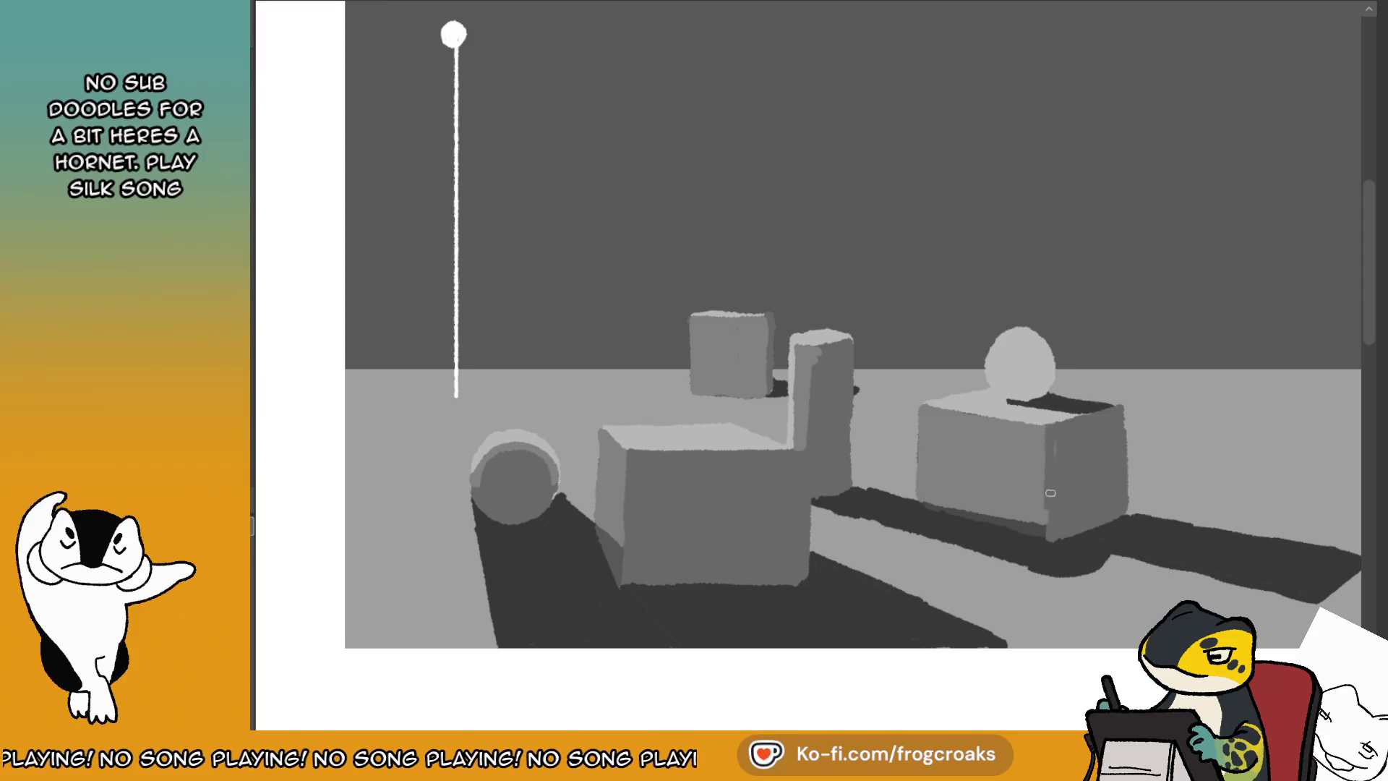
left_click_drag(1049, 531, 1041, 442)
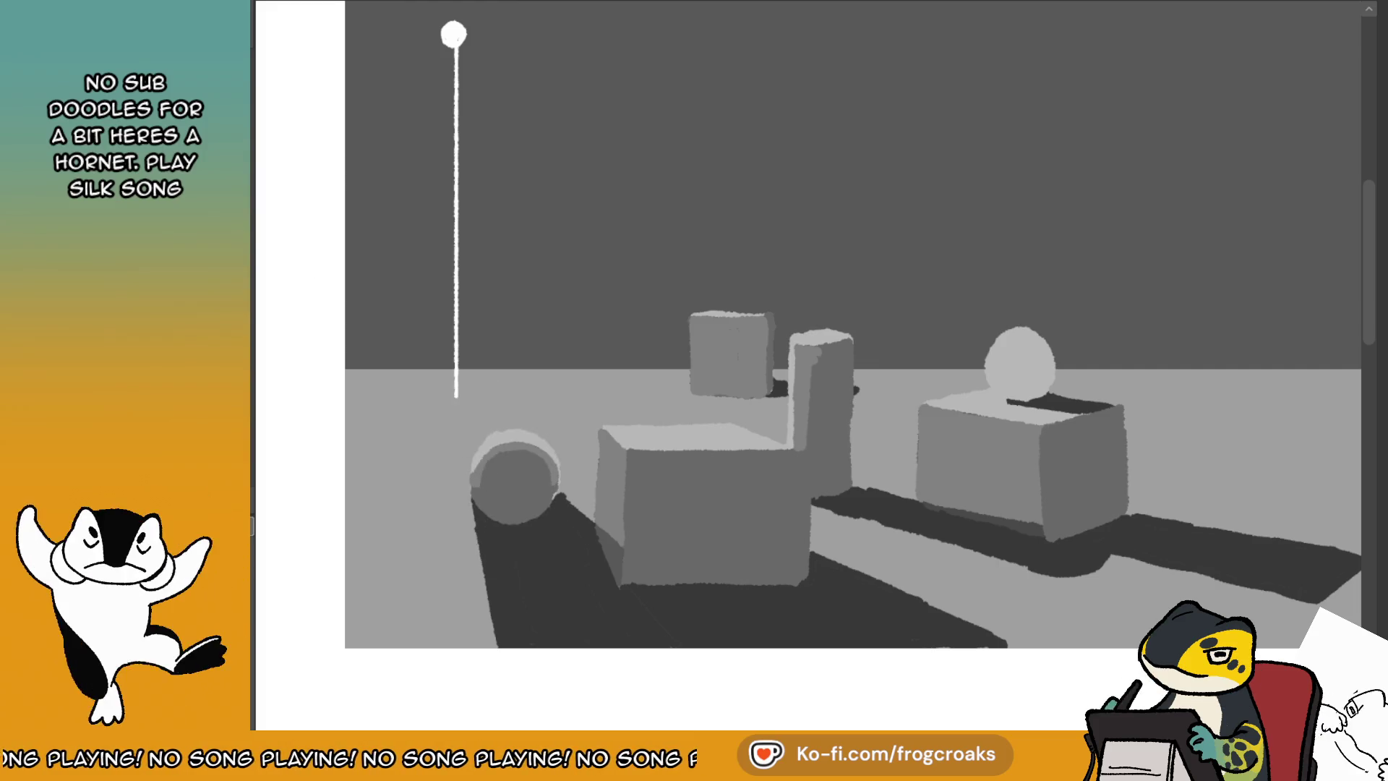
left_click(514, 438)
- Add the other lit faces to the selection, then clear the selection
left_click(613, 481)
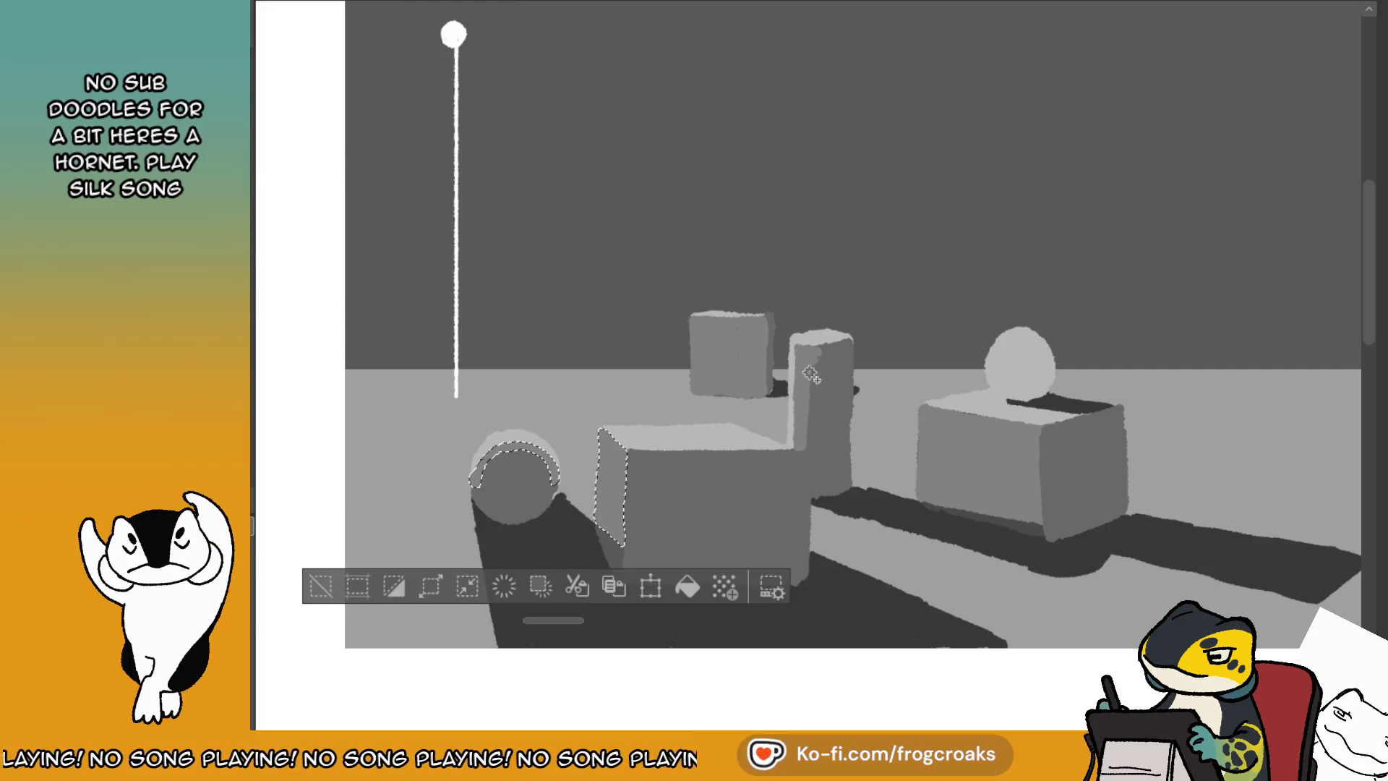
left_click(729, 354)
left_click(806, 394)
left_click(979, 462)
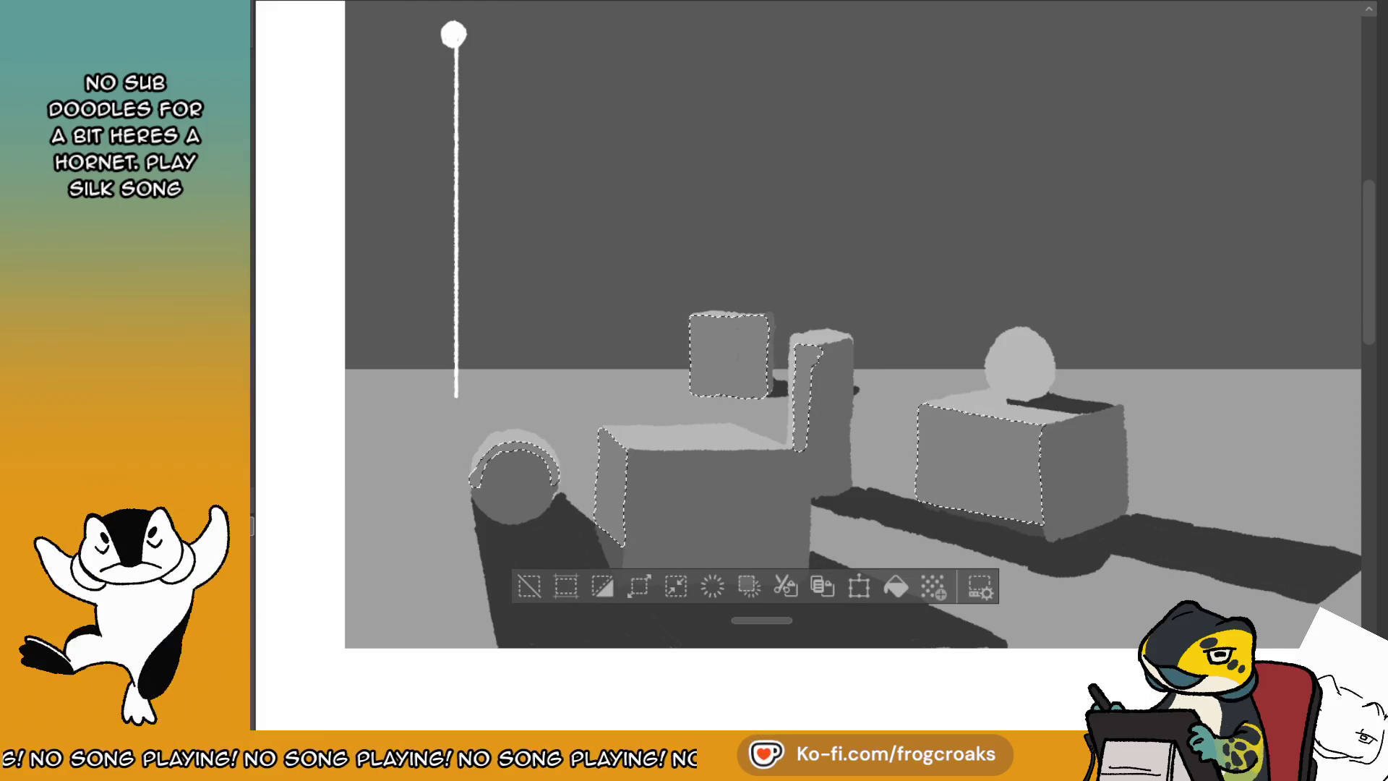
left_click(529, 585)
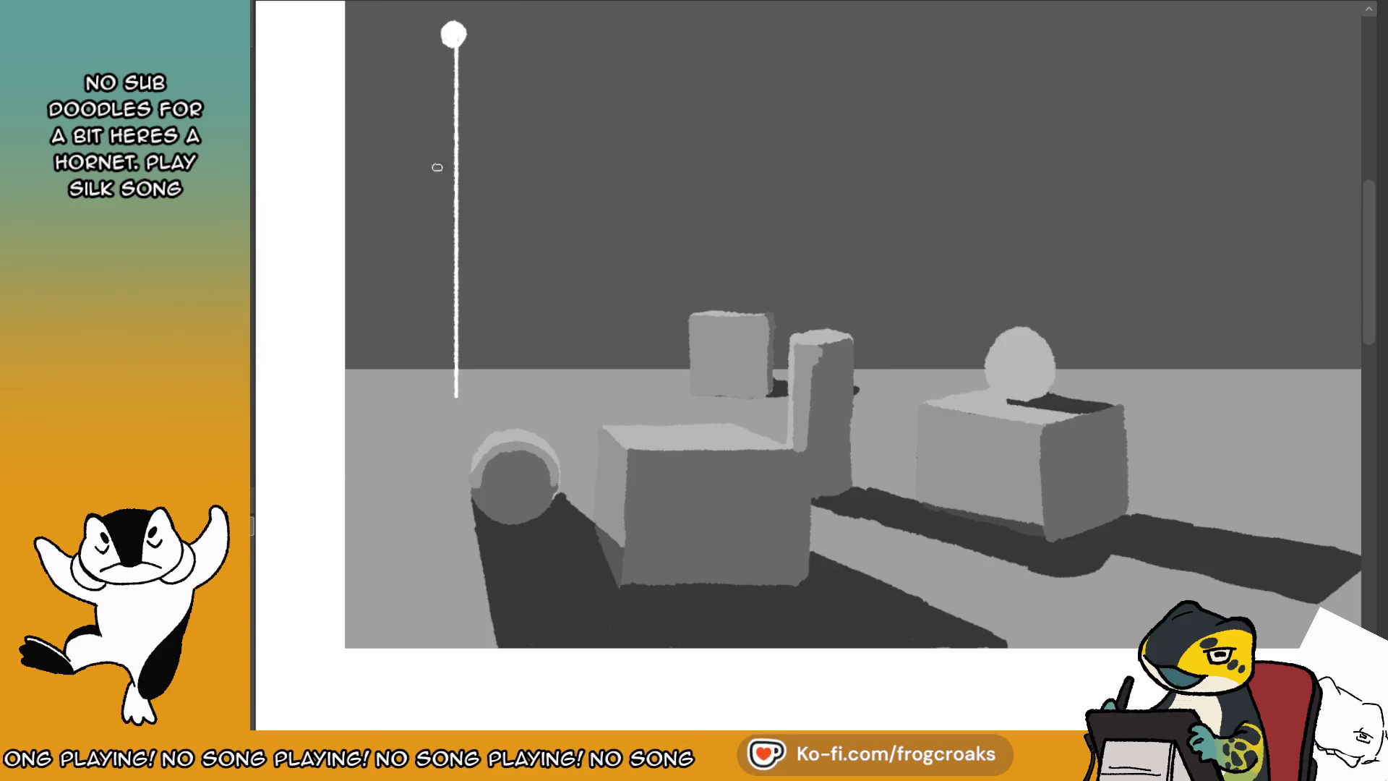
- Add reflected light on the sphere's lower left and darken the boxes' lower-left edges
left_click_drag(490, 498, 501, 508)
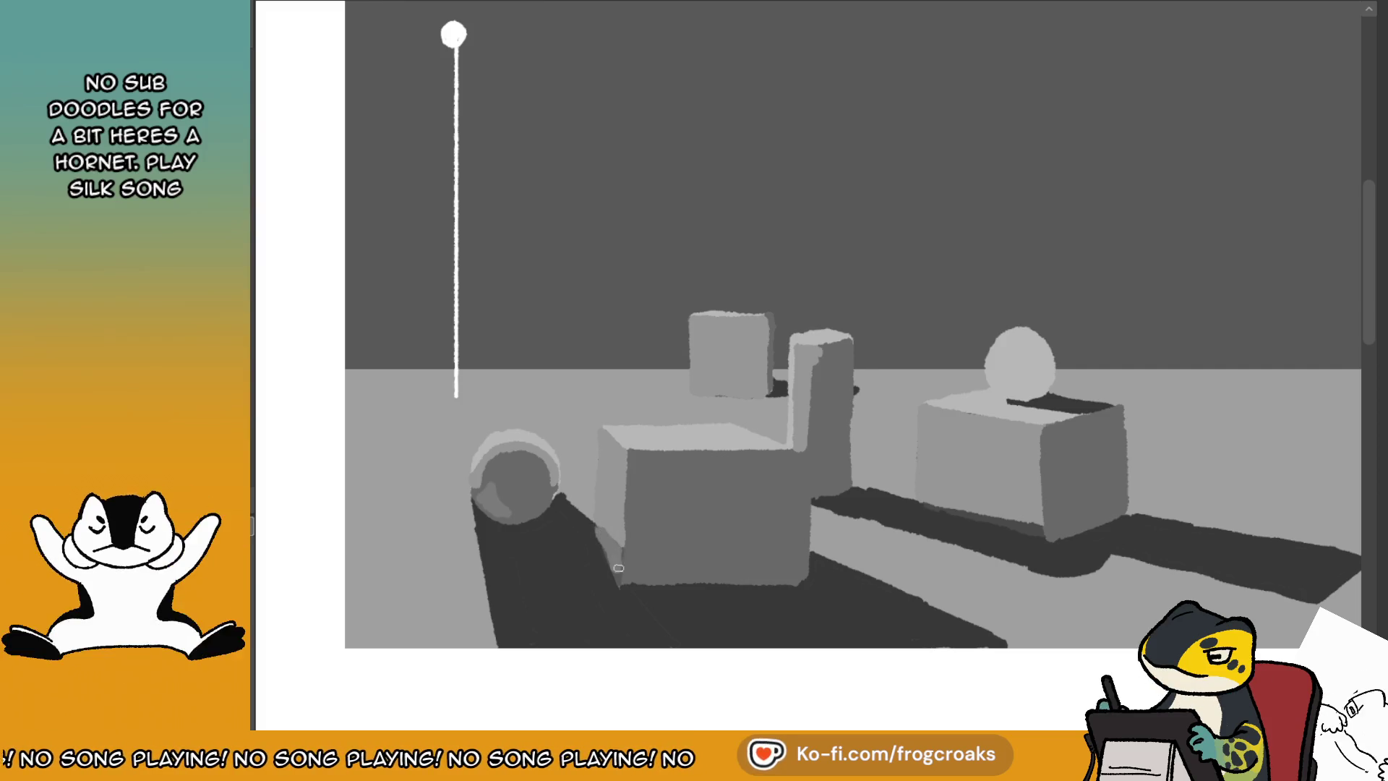
left_click_drag(620, 580, 604, 541)
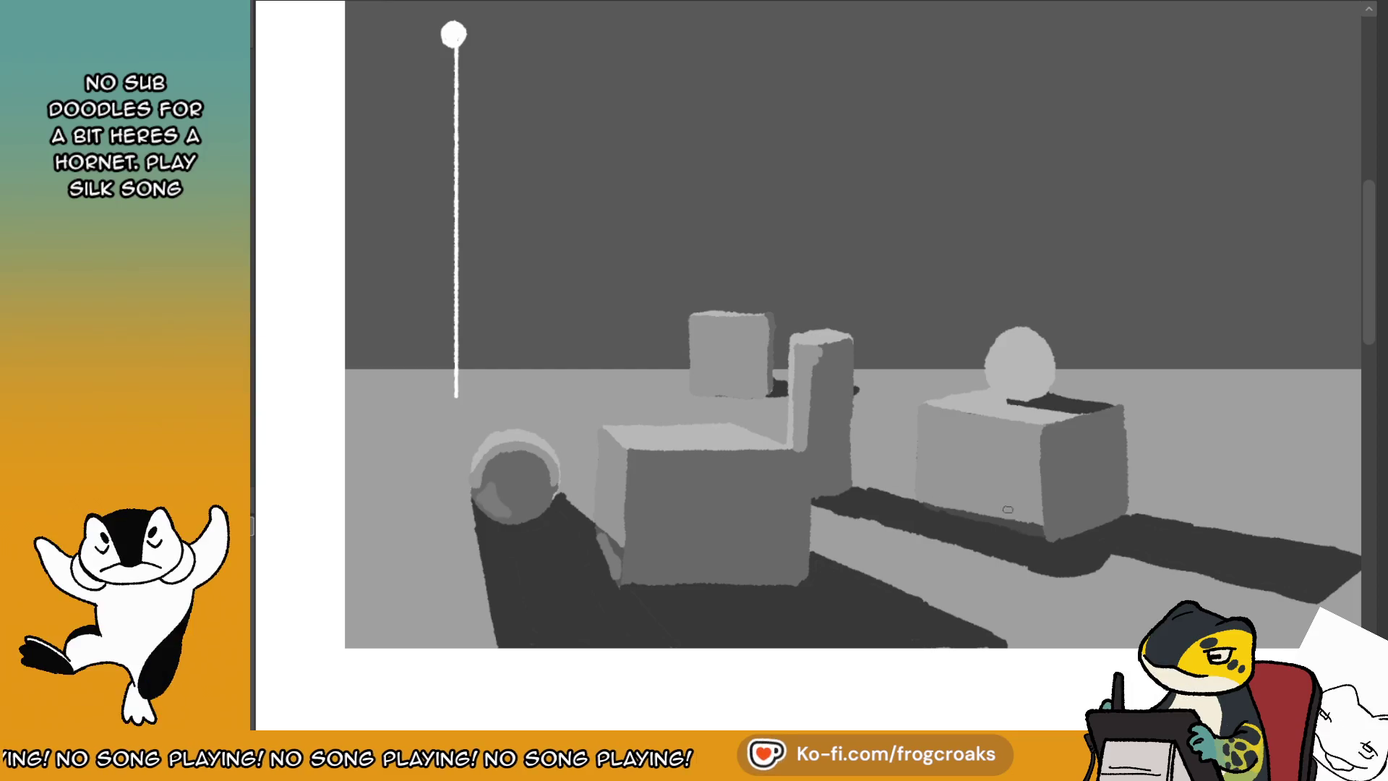
left_click_drag(930, 499, 935, 475)
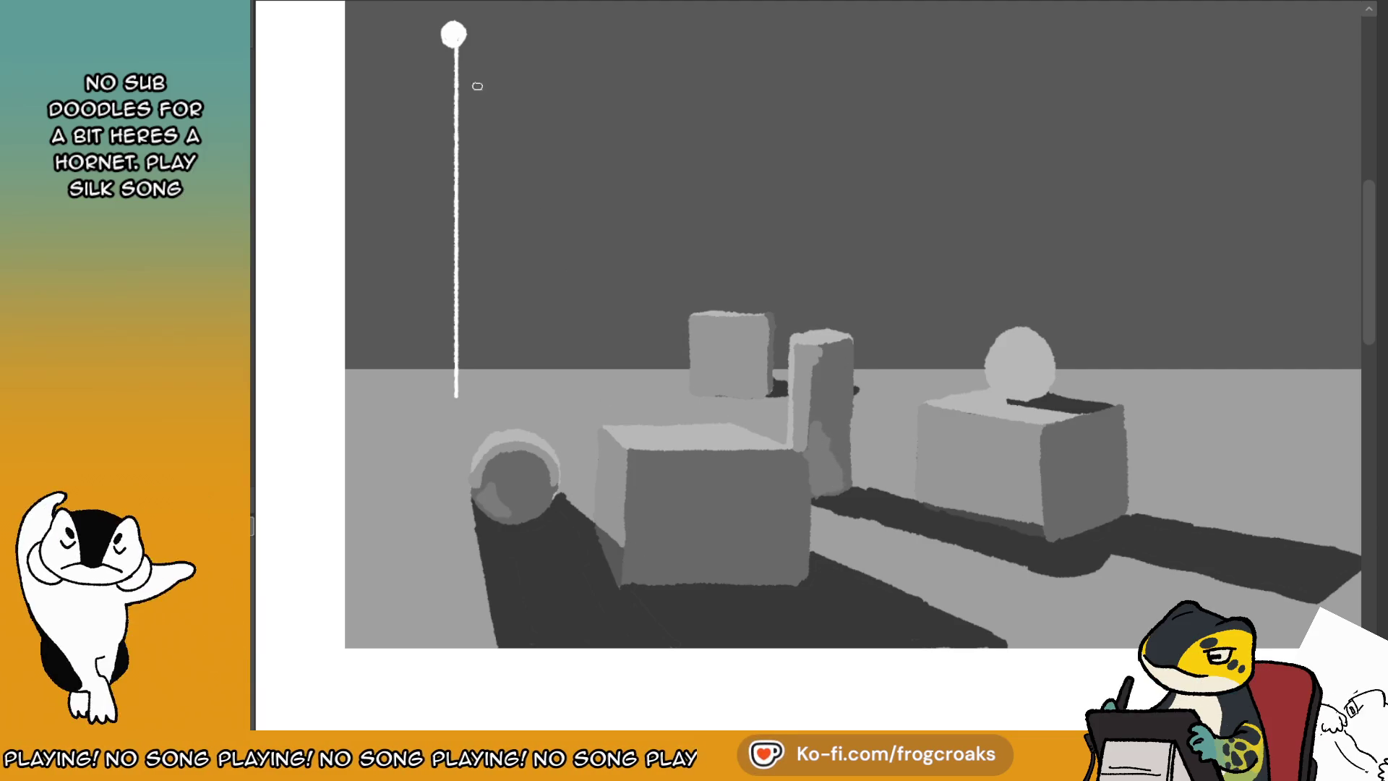
- Touch up the front cube's left edge, a spot on the right box, and the ball's shadow
mouse_move(636, 538)
left_mouse_down()
mouse_move(634, 569)
mouse_move(685, 575)
left_mouse_up()
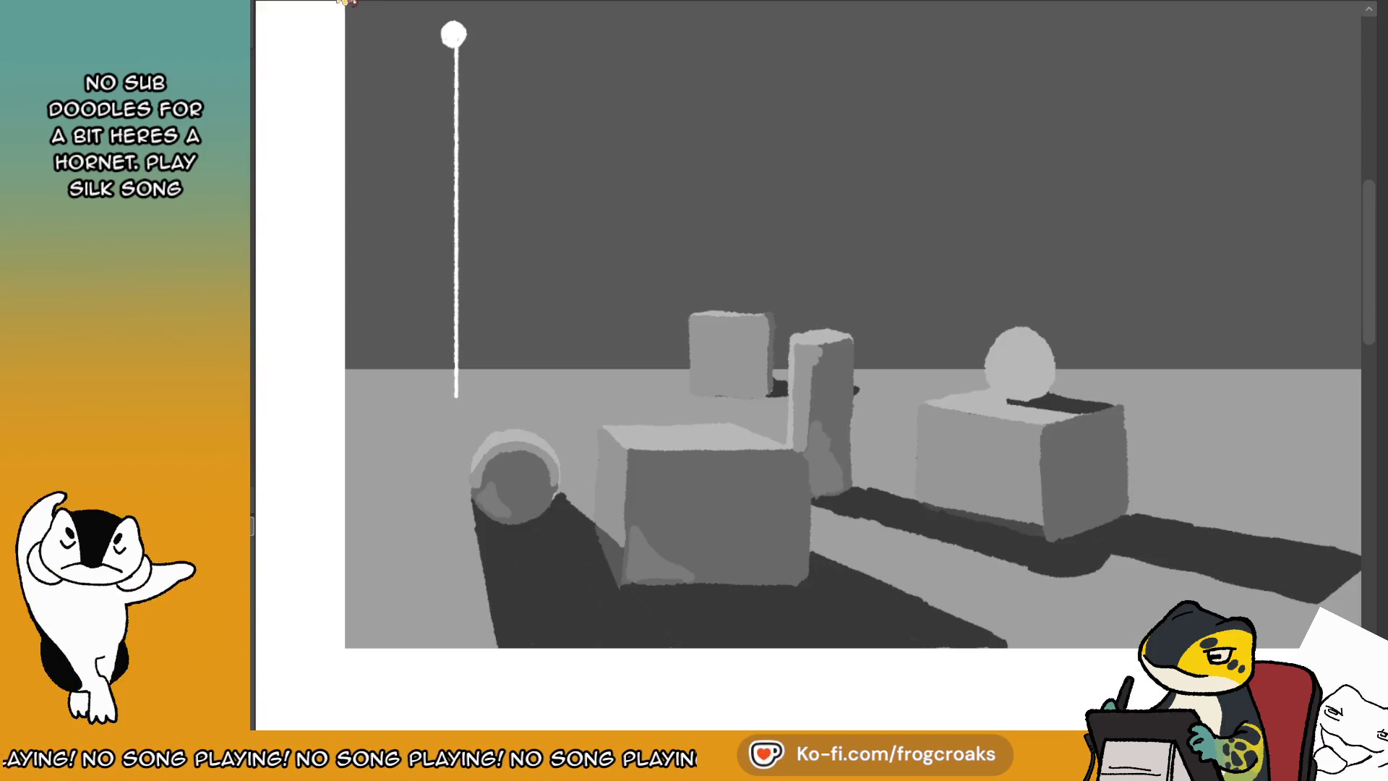
left_click_drag(1052, 500, 1053, 531)
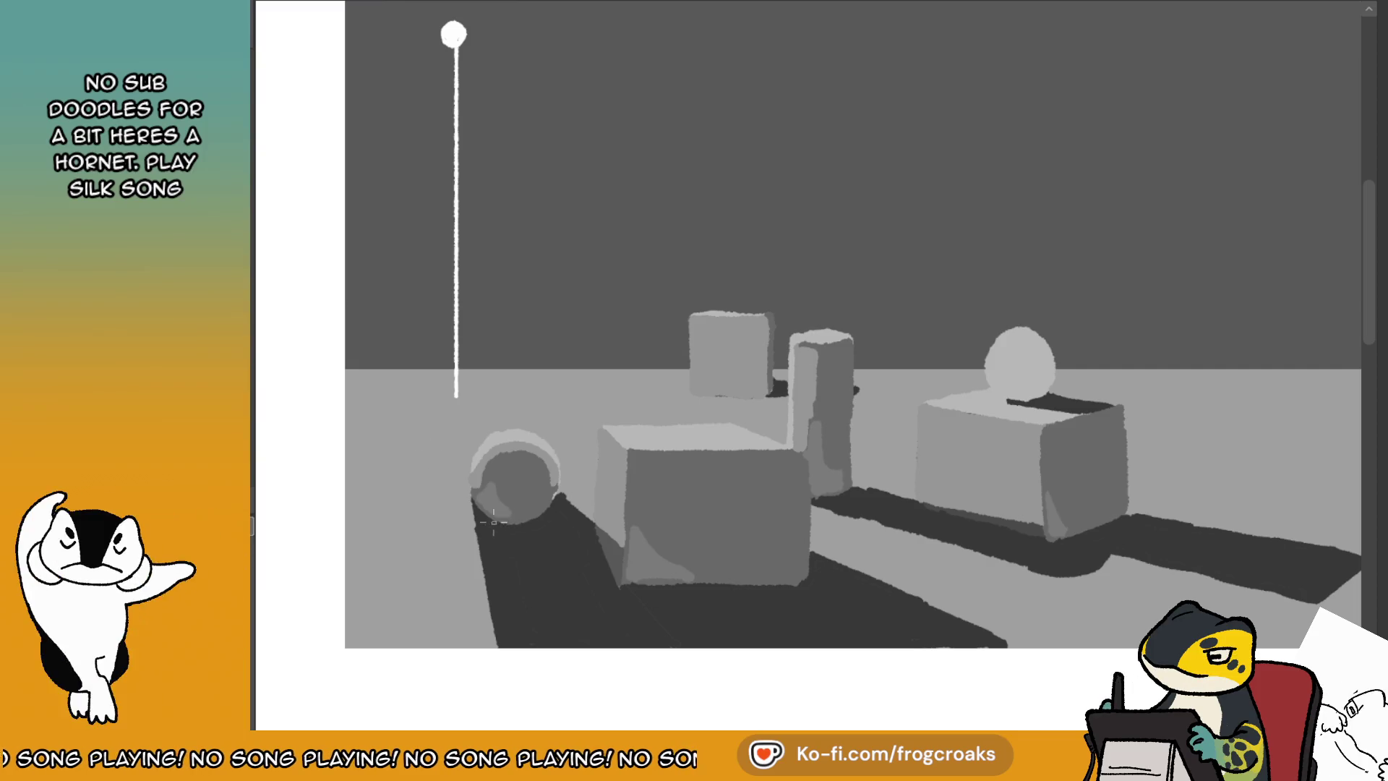
left_click_drag(535, 529, 506, 526)
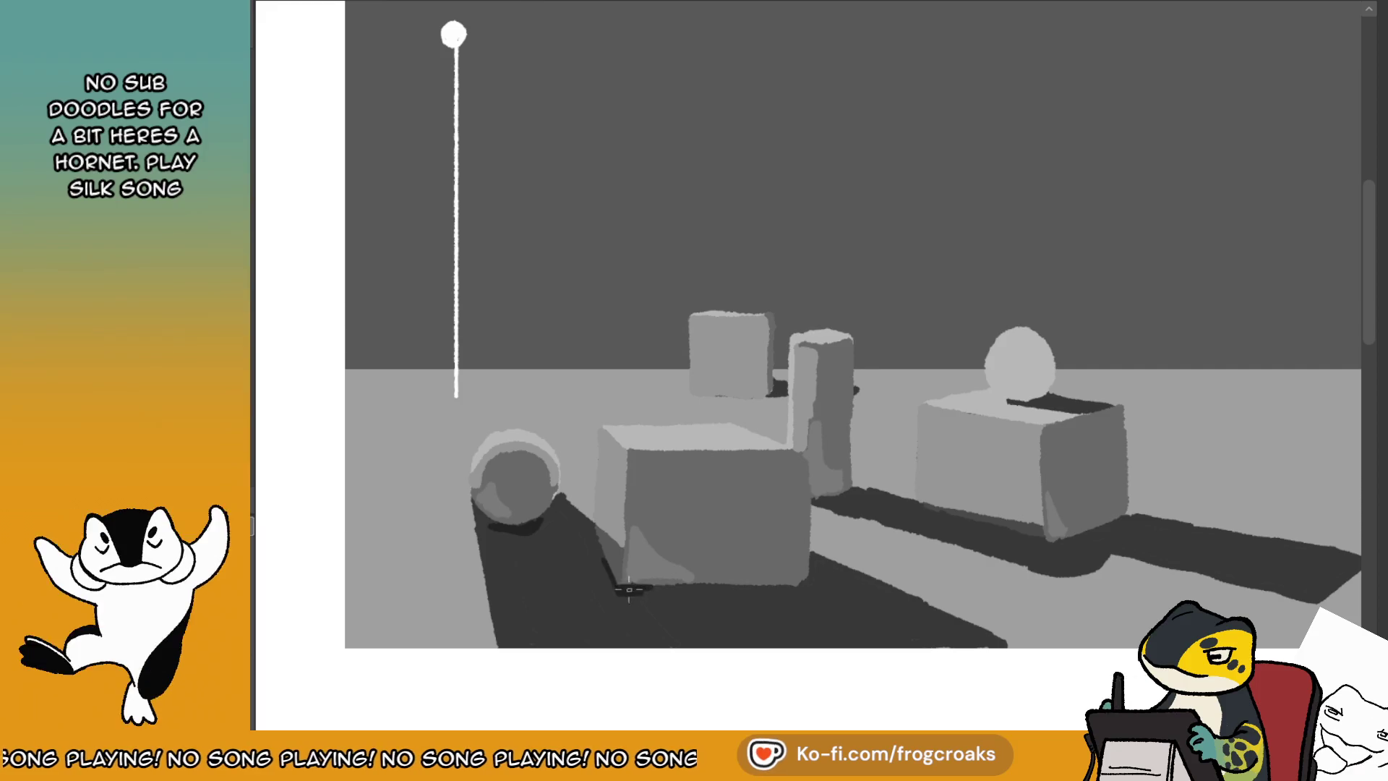
- Darken the contact shadows along the front box's base and under the right box
left_click_drag(614, 591, 793, 583)
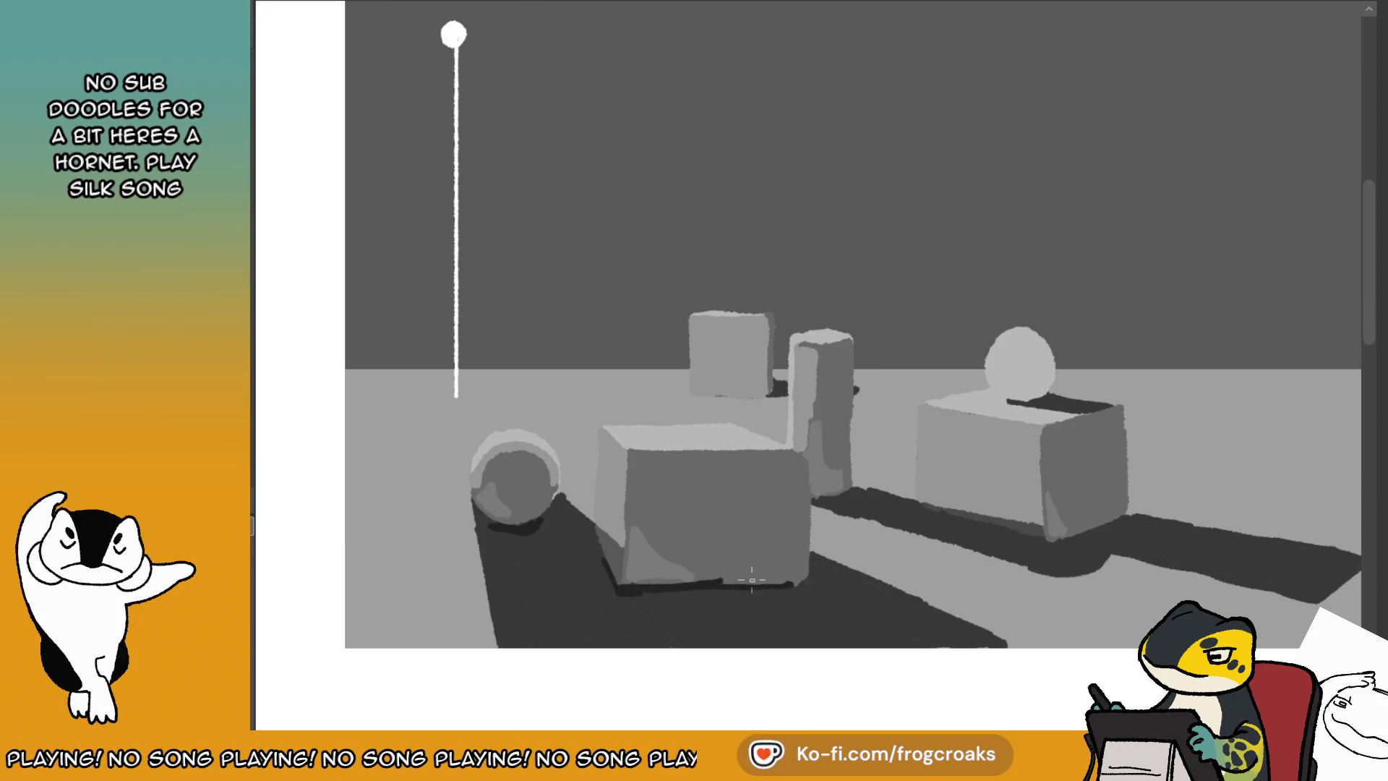
key("ctrl+z")
left_click_drag(624, 587, 809, 584)
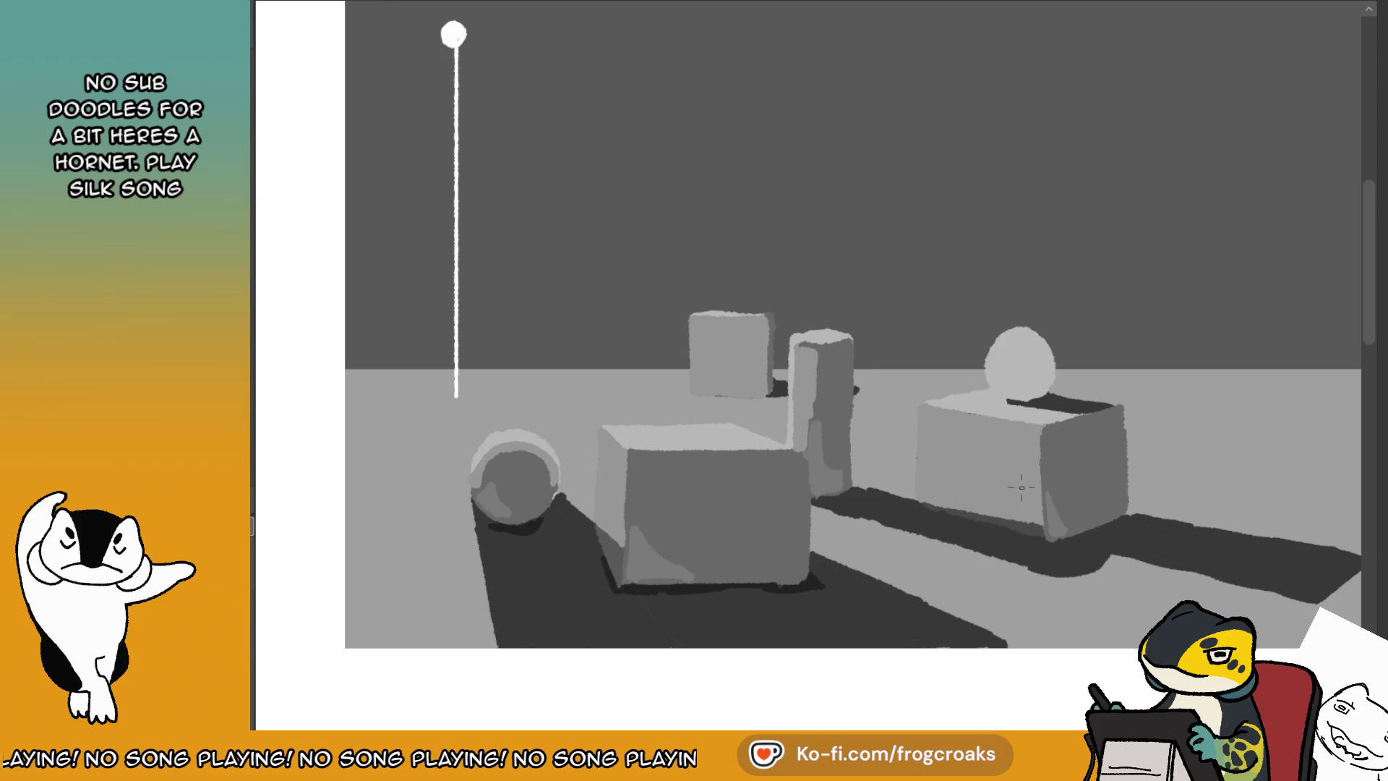
left_click_drag(925, 508, 1050, 542)
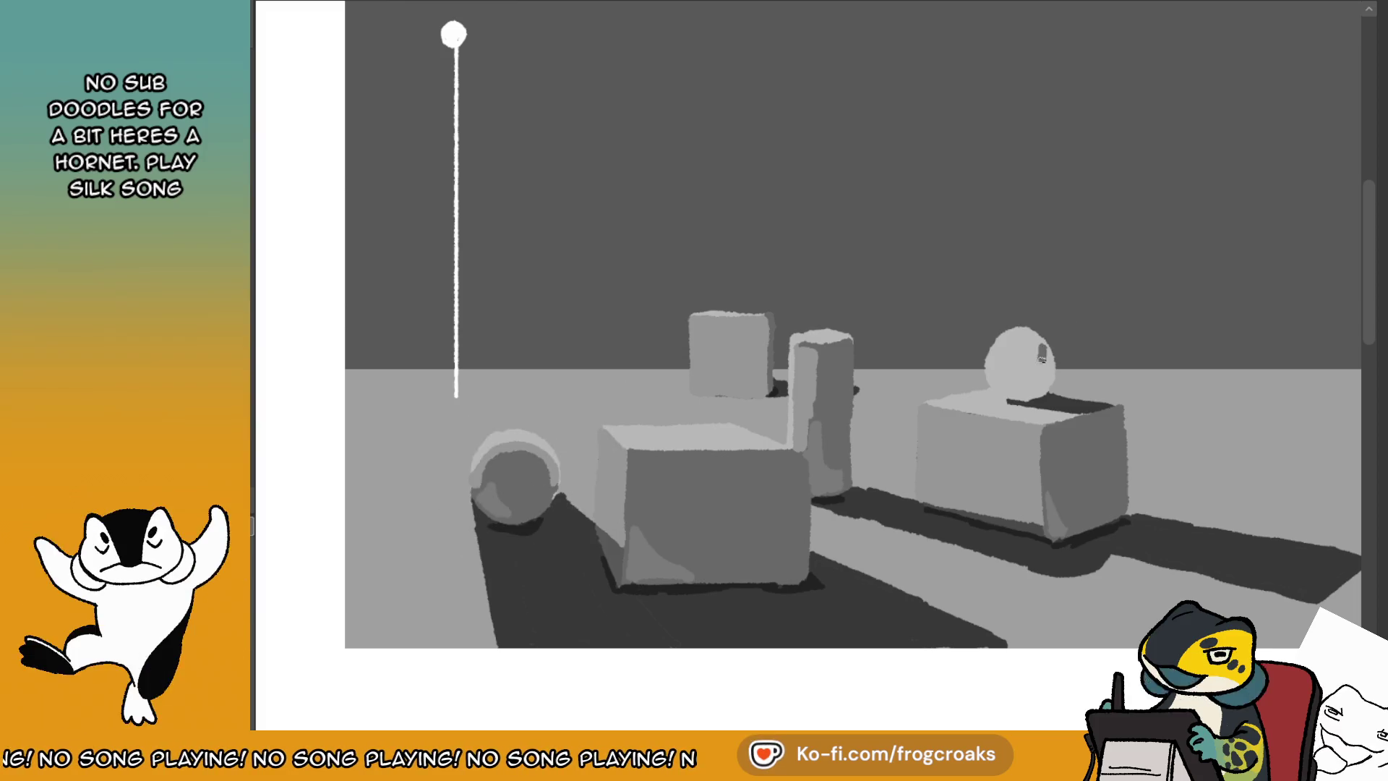
- Darken the right sphere's shadow side and add a light stroke sampled from the left sphere
mouse_move(1030, 383)
left_mouse_down()
mouse_move(1022, 358)
mouse_move(1041, 394)
mouse_move(1048, 376)
mouse_move(1031, 354)
left_mouse_up()
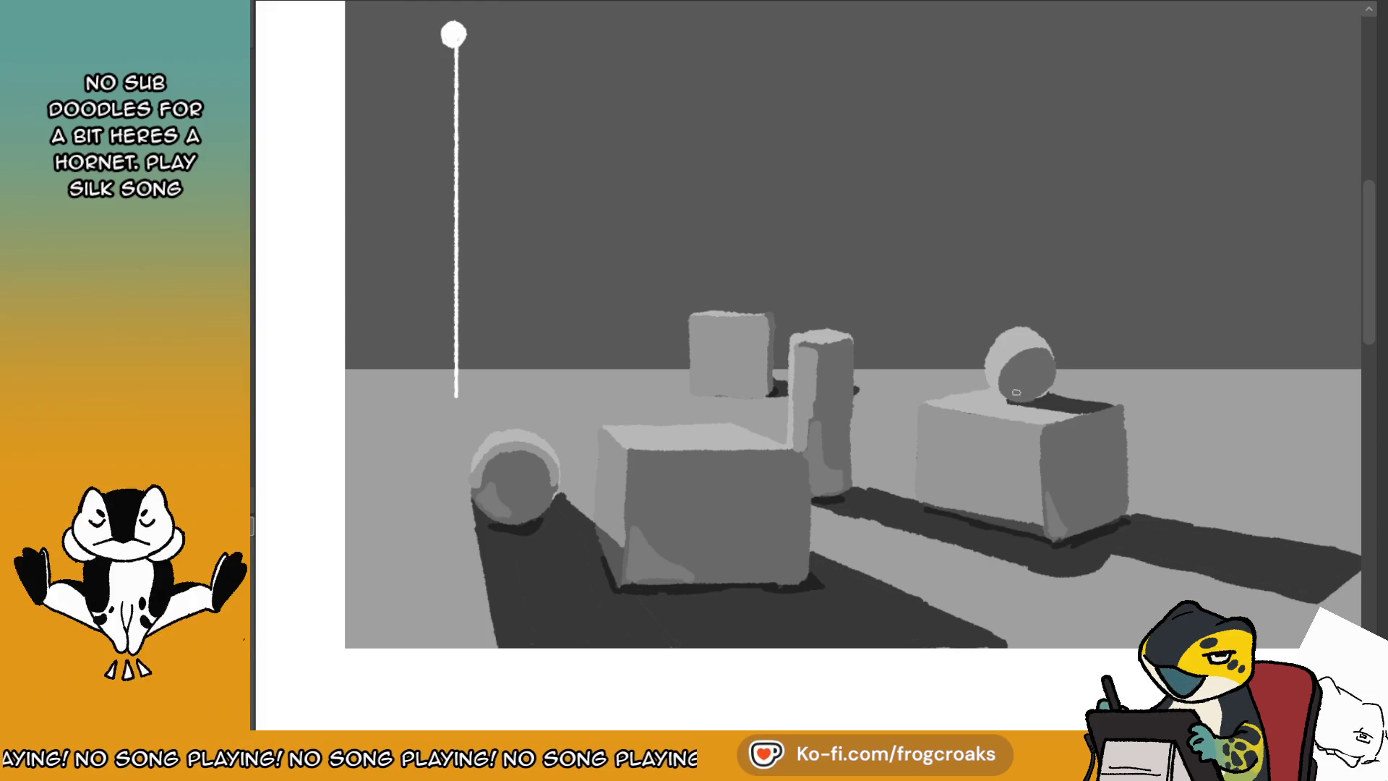
left_click(489, 460, "alt")
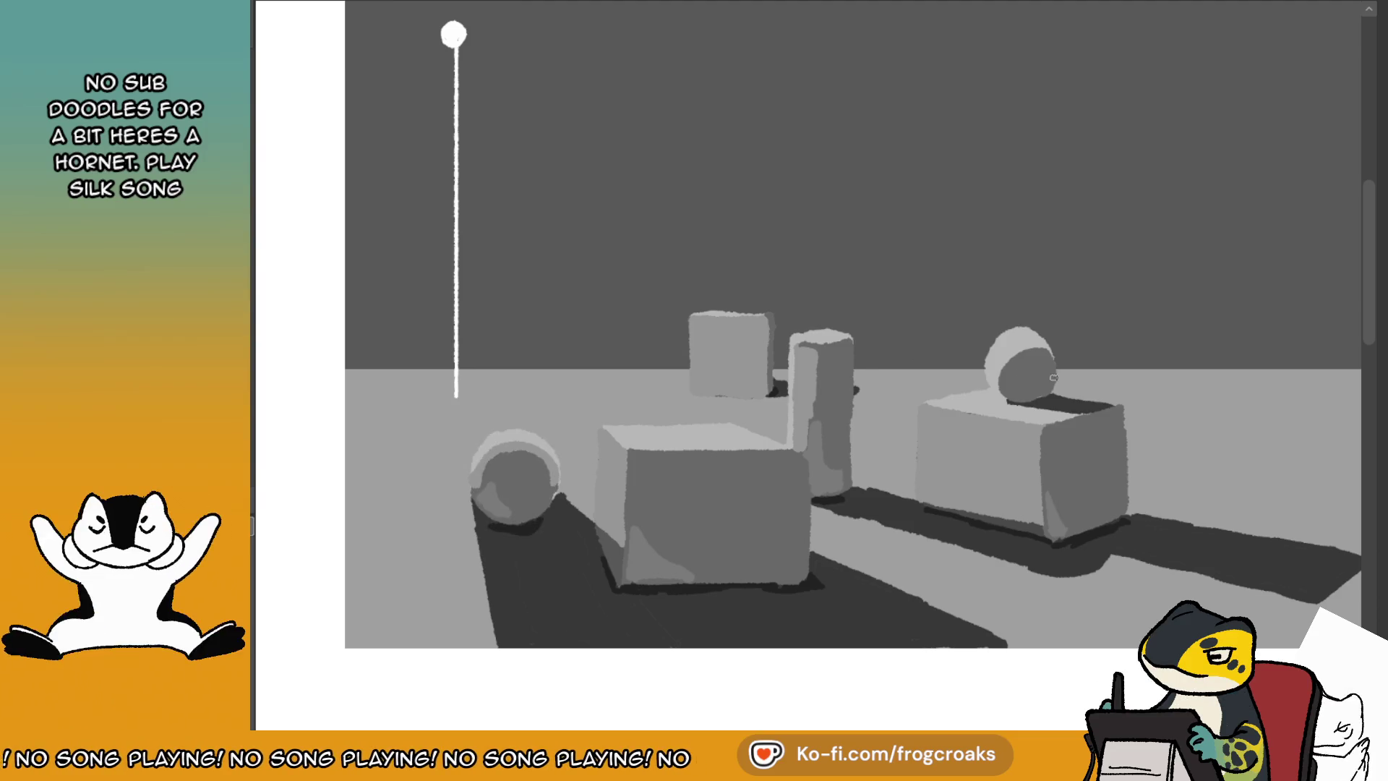
left_click_drag(1012, 365, 1049, 356)
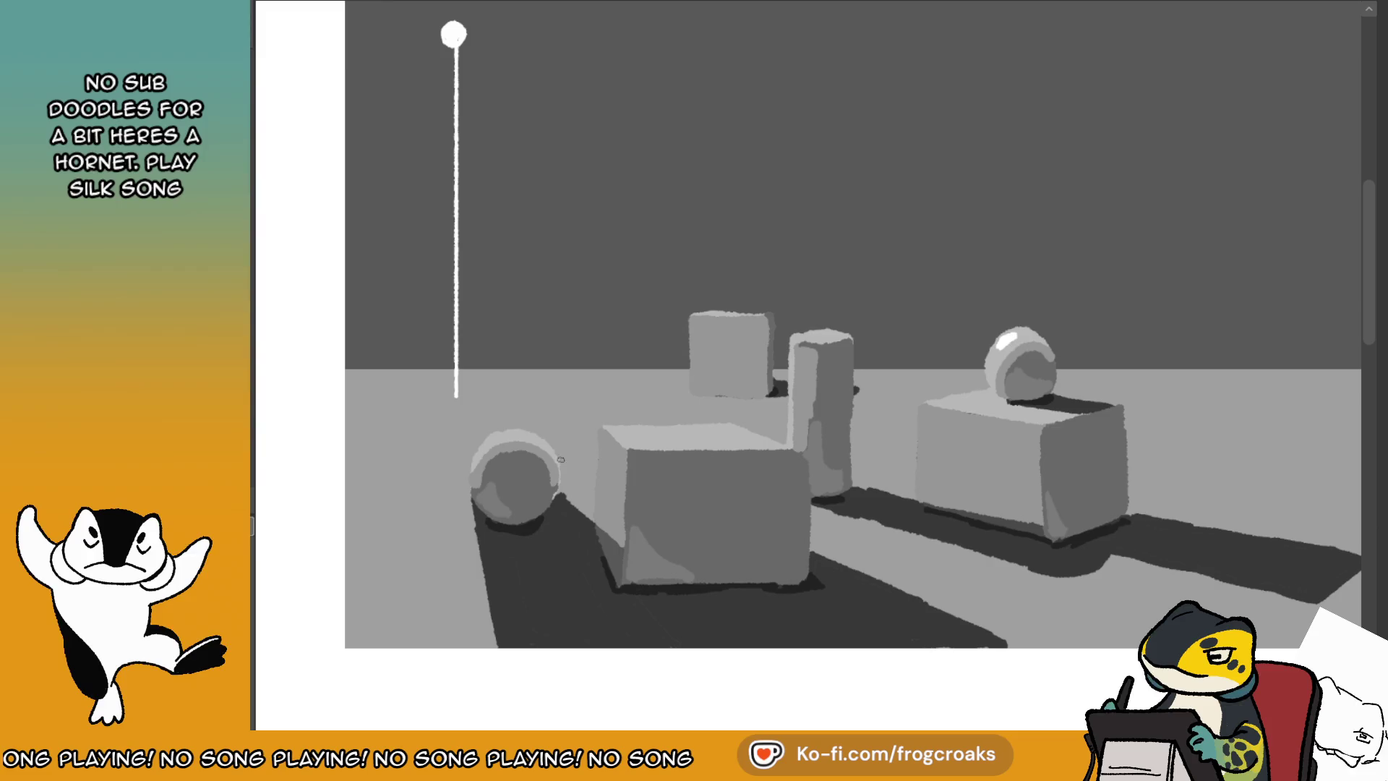
- Add white highlights to both spheres and the front box's top-left edge, checking the reference sheet
left_click_drag(1015, 334, 1008, 340)
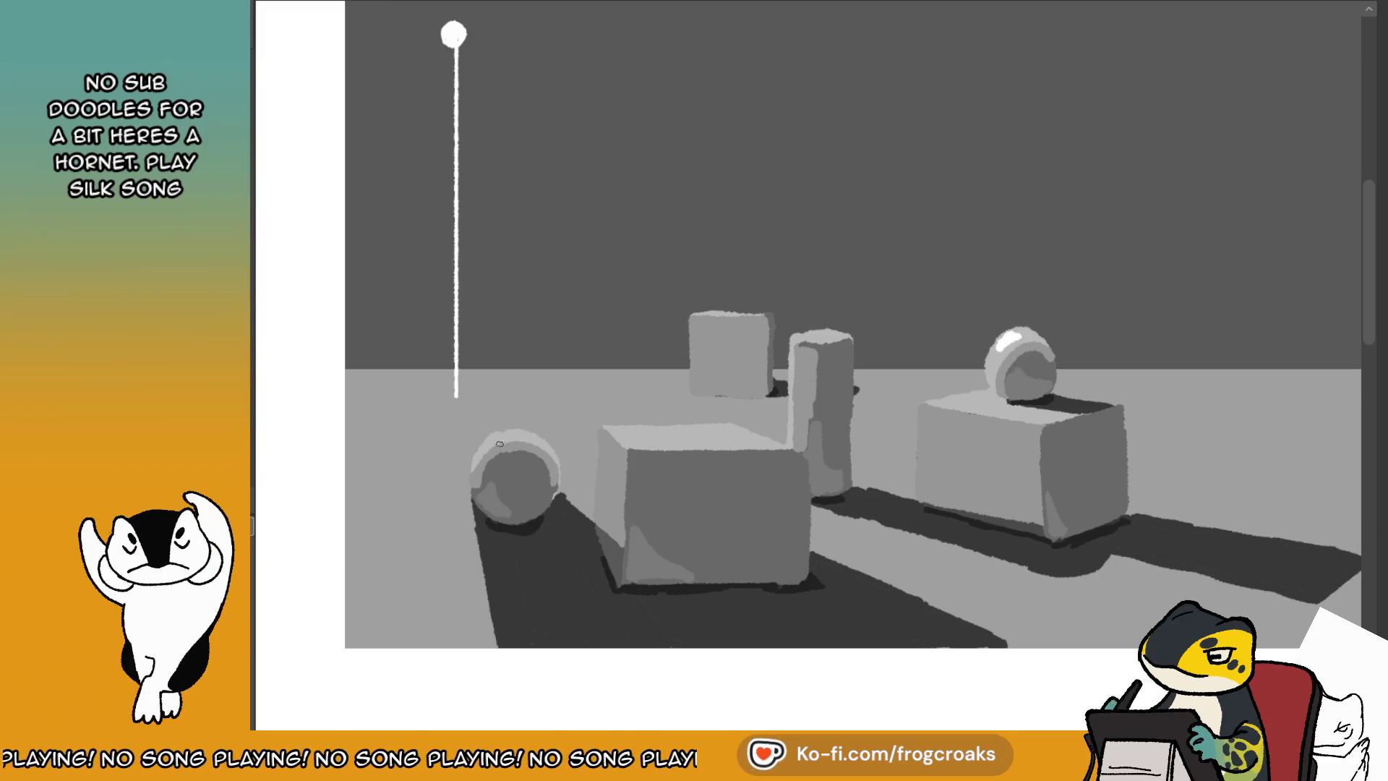
left_click_drag(494, 439, 501, 434)
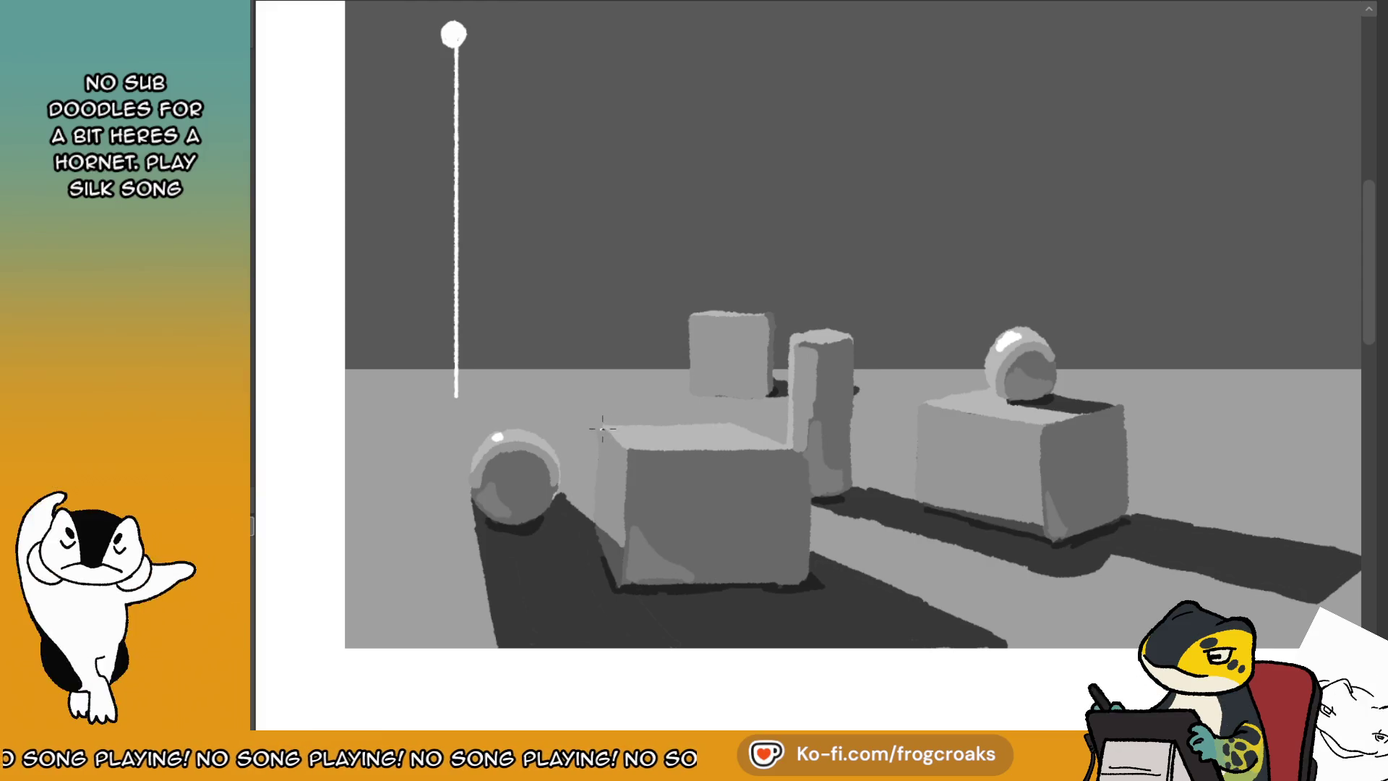
left_click_drag(602, 429, 625, 449)
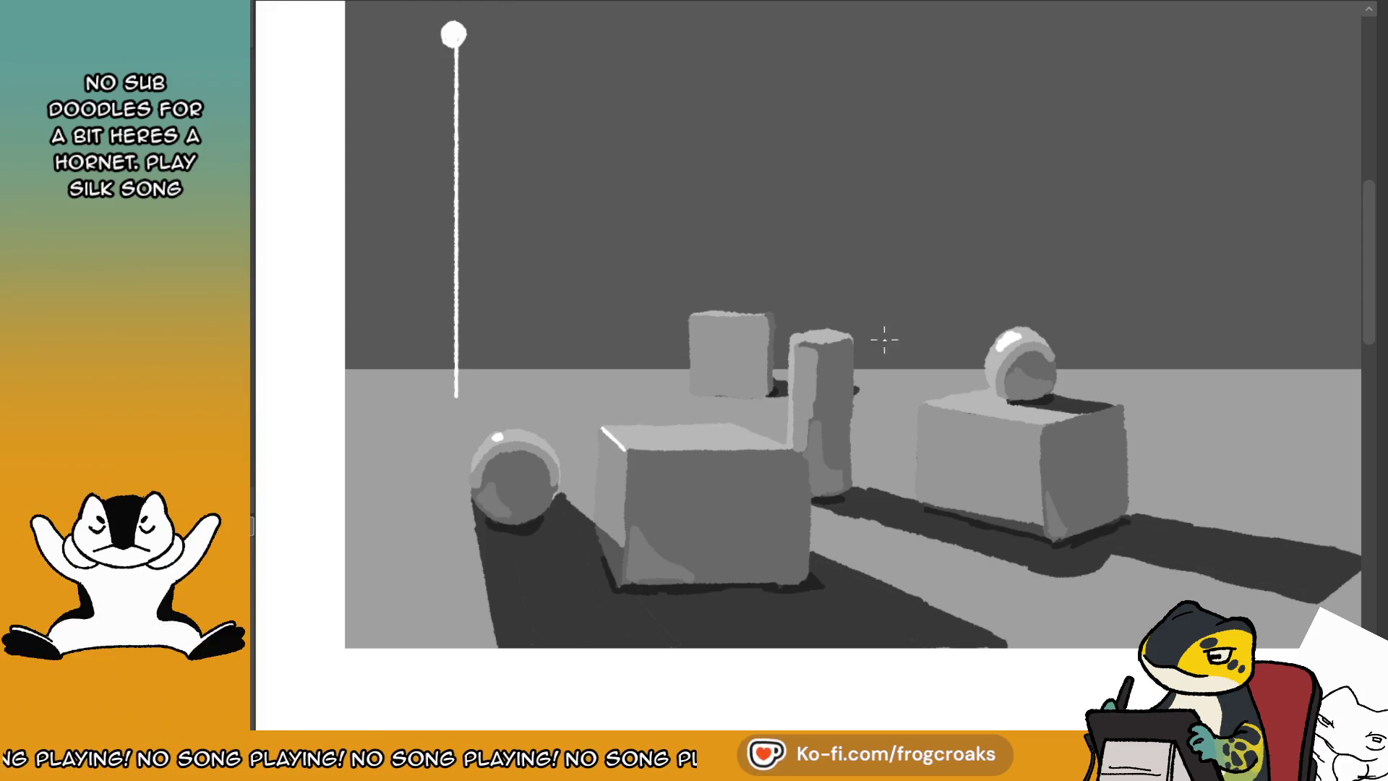
left_click(450, 6)
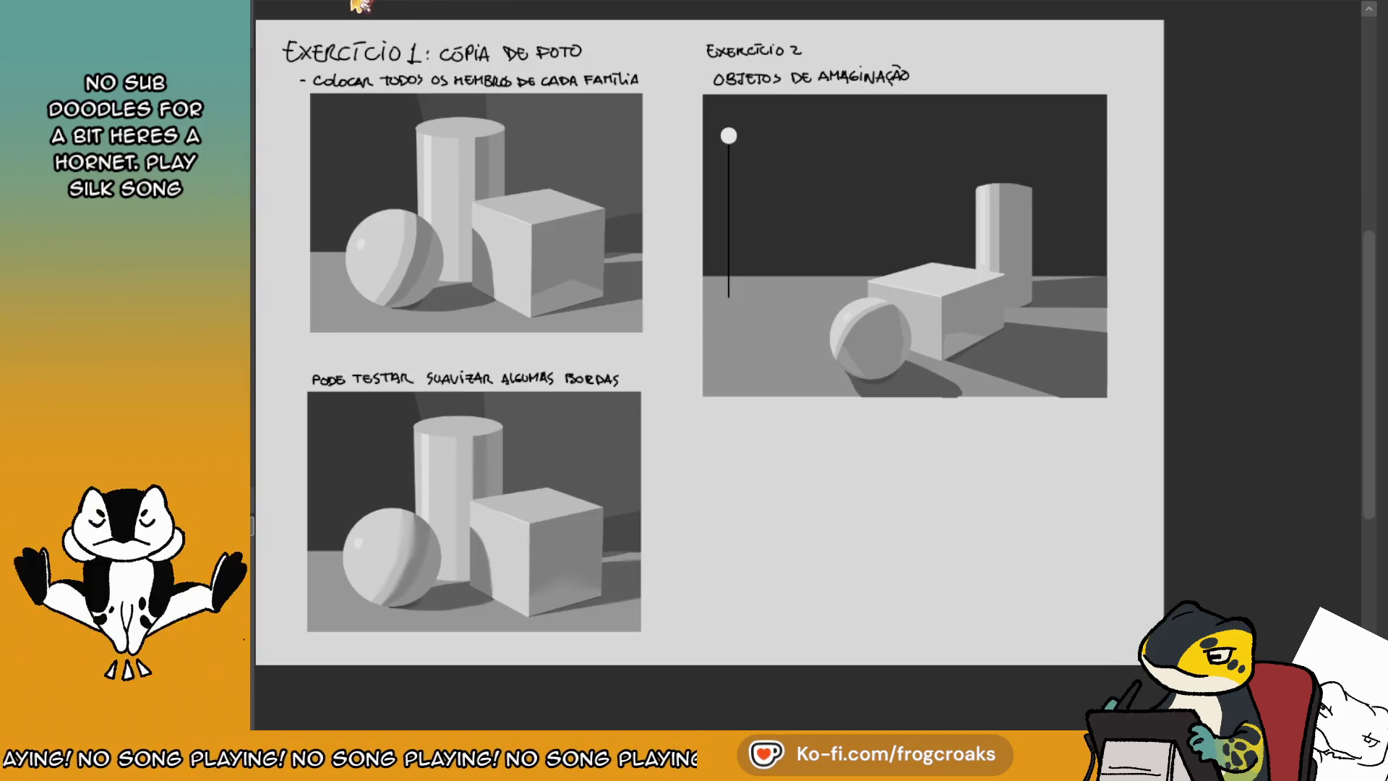
left_click(311, 7)
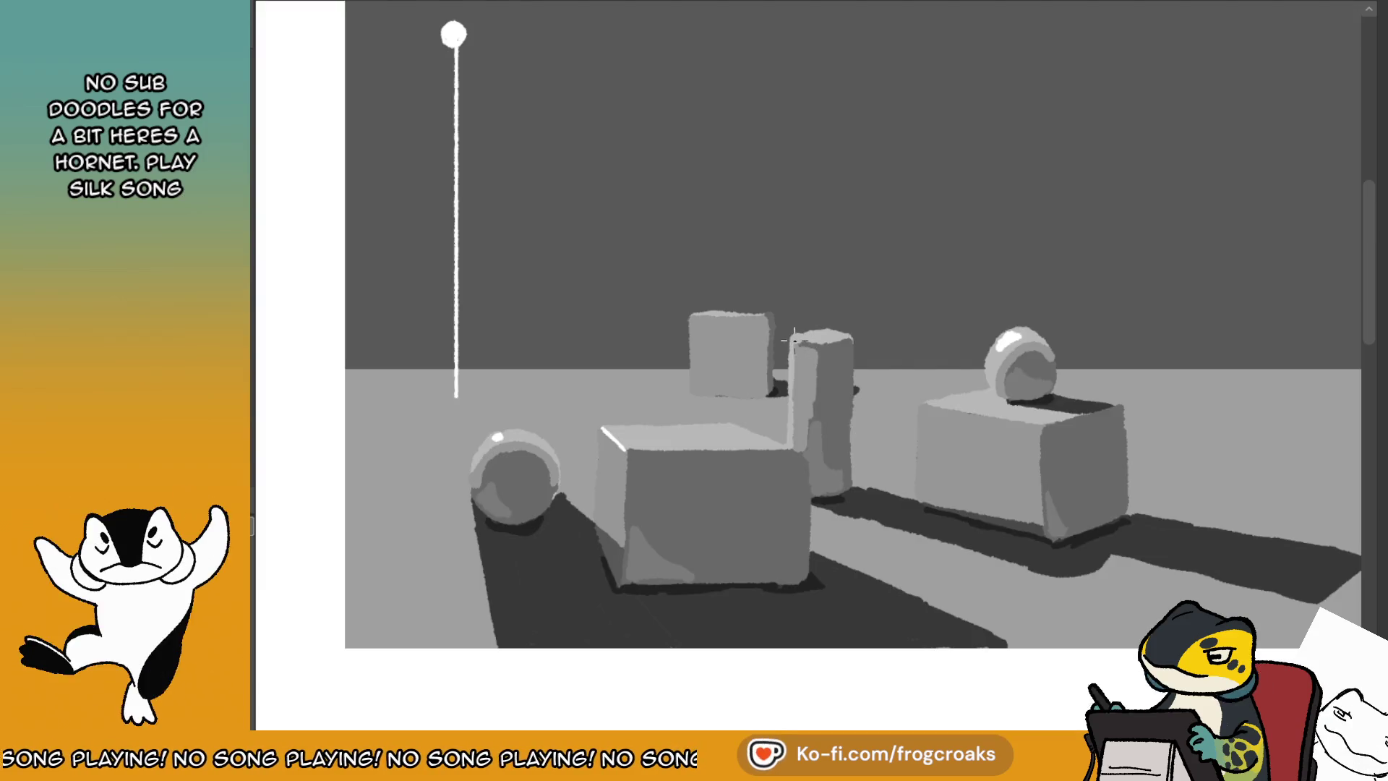
- Highlight the cylinder's left edge after discarding a trial rim highlight
left_click_drag(793, 341, 828, 340)
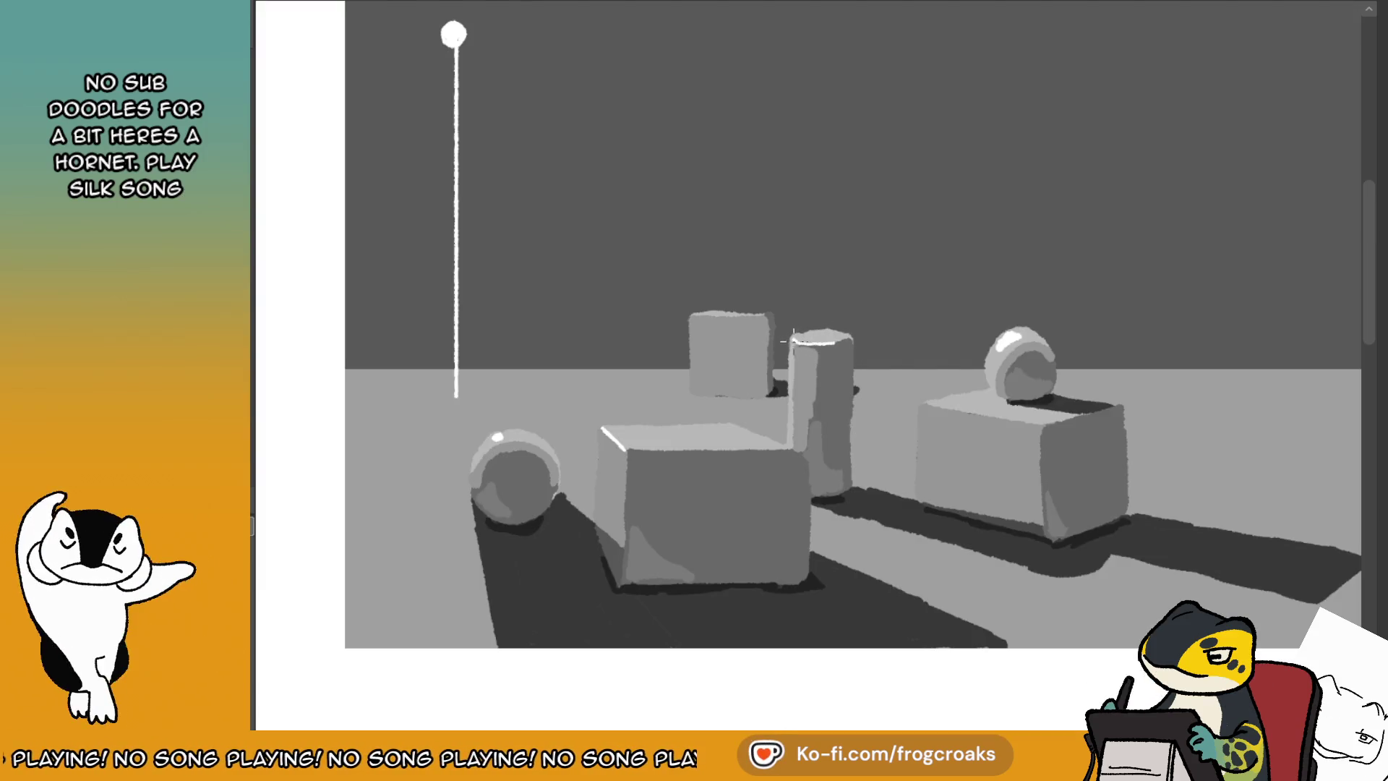
mouse_move(791, 344)
left_mouse_down()
mouse_move(817, 336)
mouse_move(789, 382)
left_mouse_up()
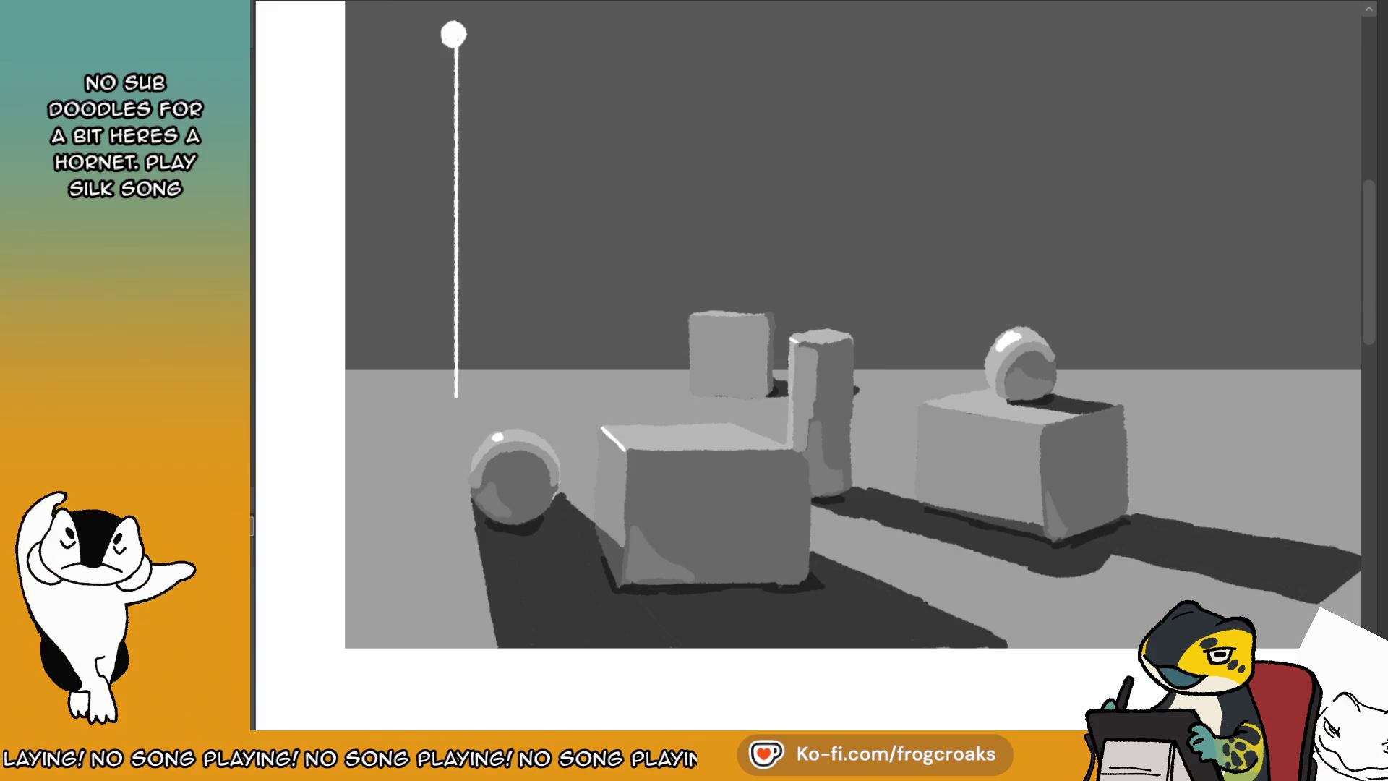
key("ctrl+z")
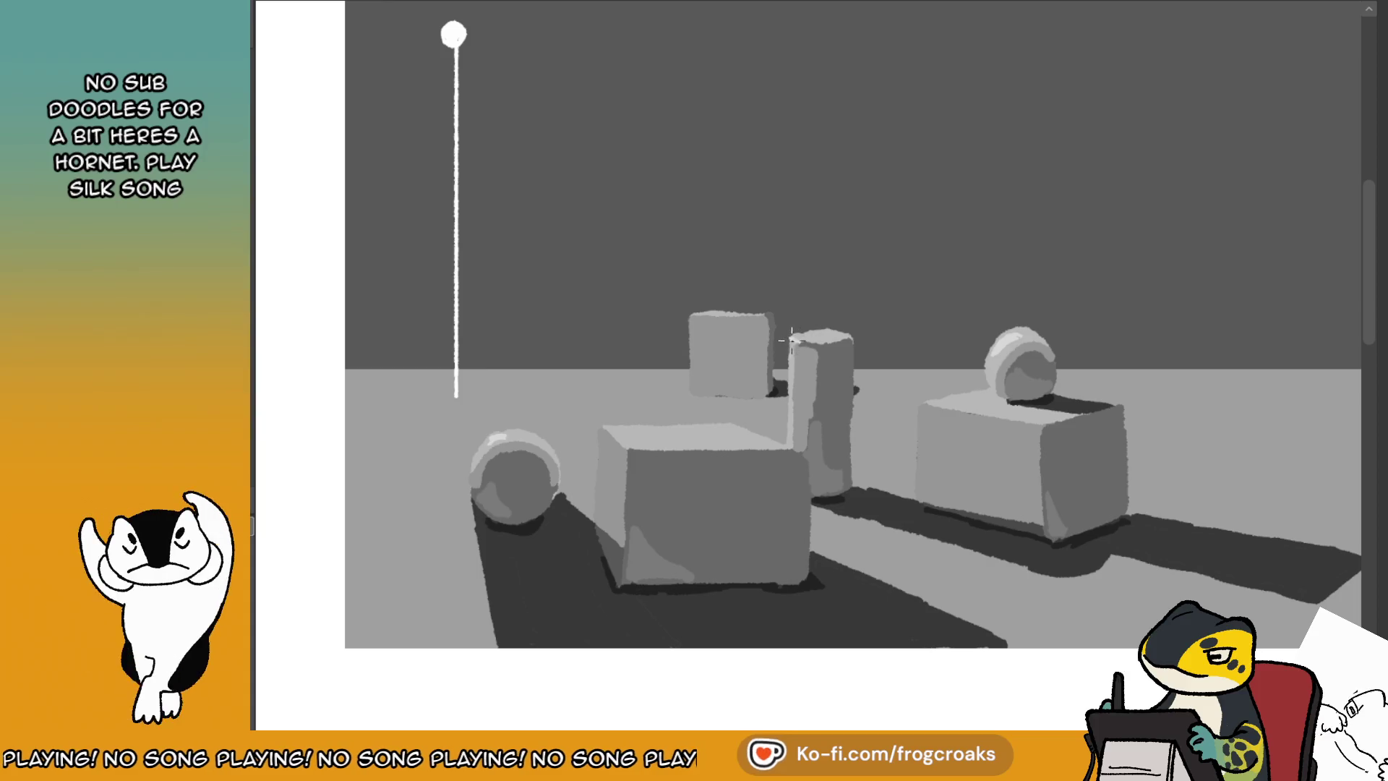
left_click_drag(788, 339, 788, 442)
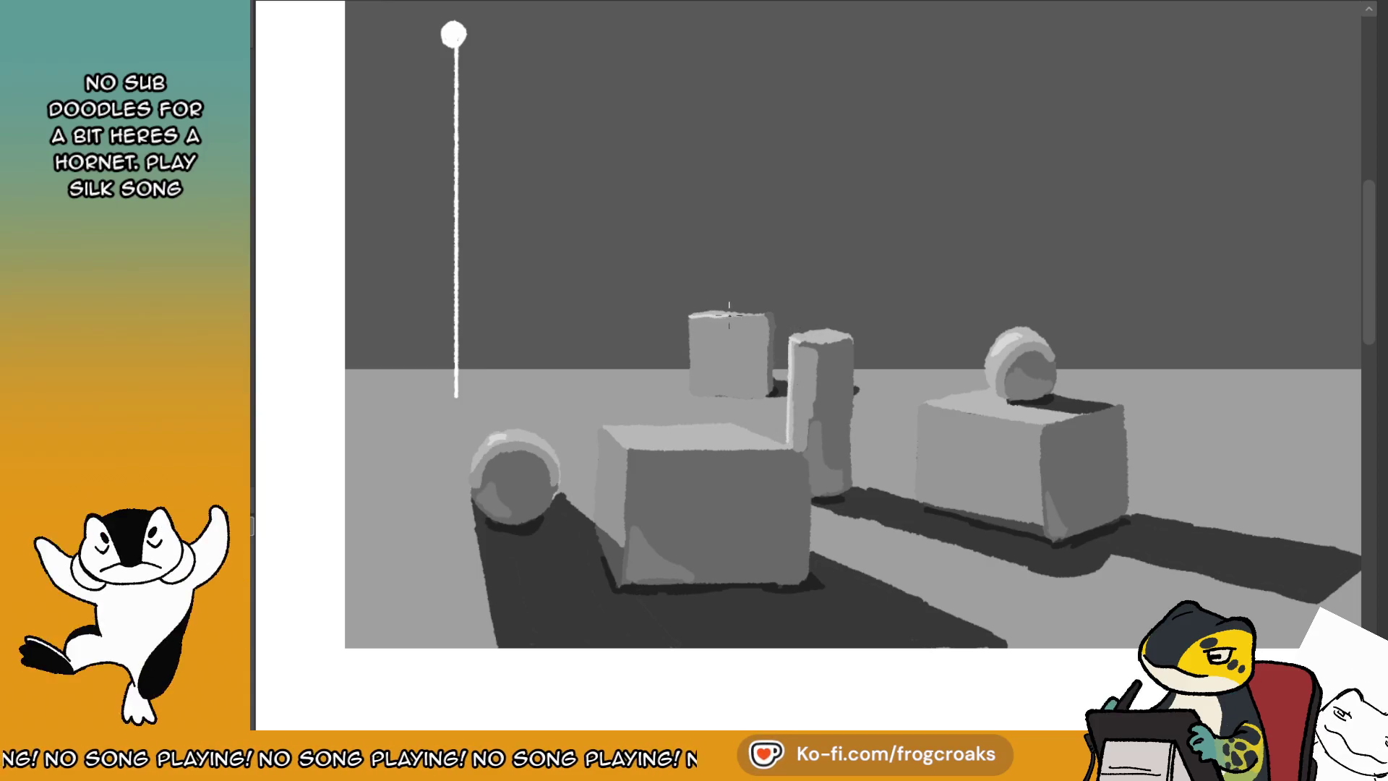
- Brighten the back cube's top edge, discarding a trial highlight on the front cube's left edge
left_click_drag(728, 314, 748, 316)
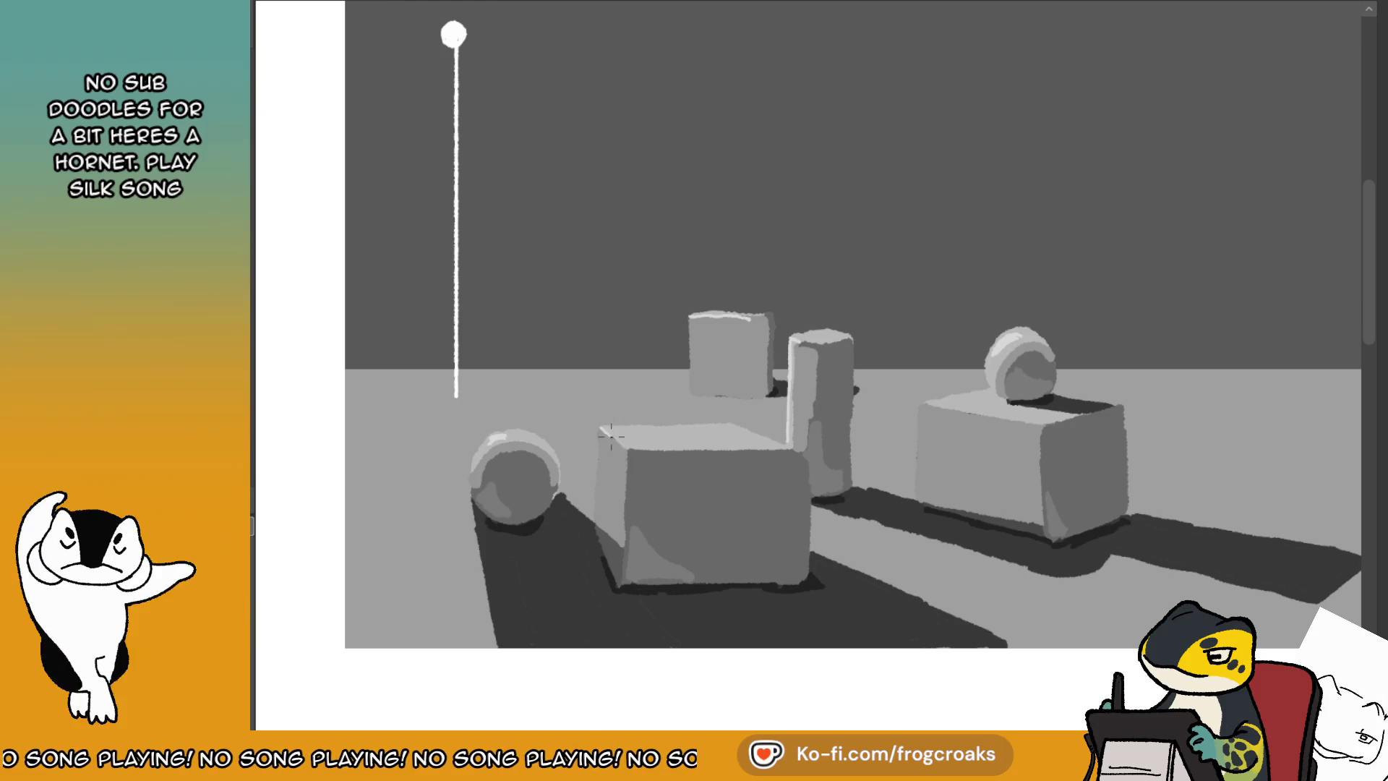
left_click_drag(598, 427, 597, 495)
key("ctrl+z")
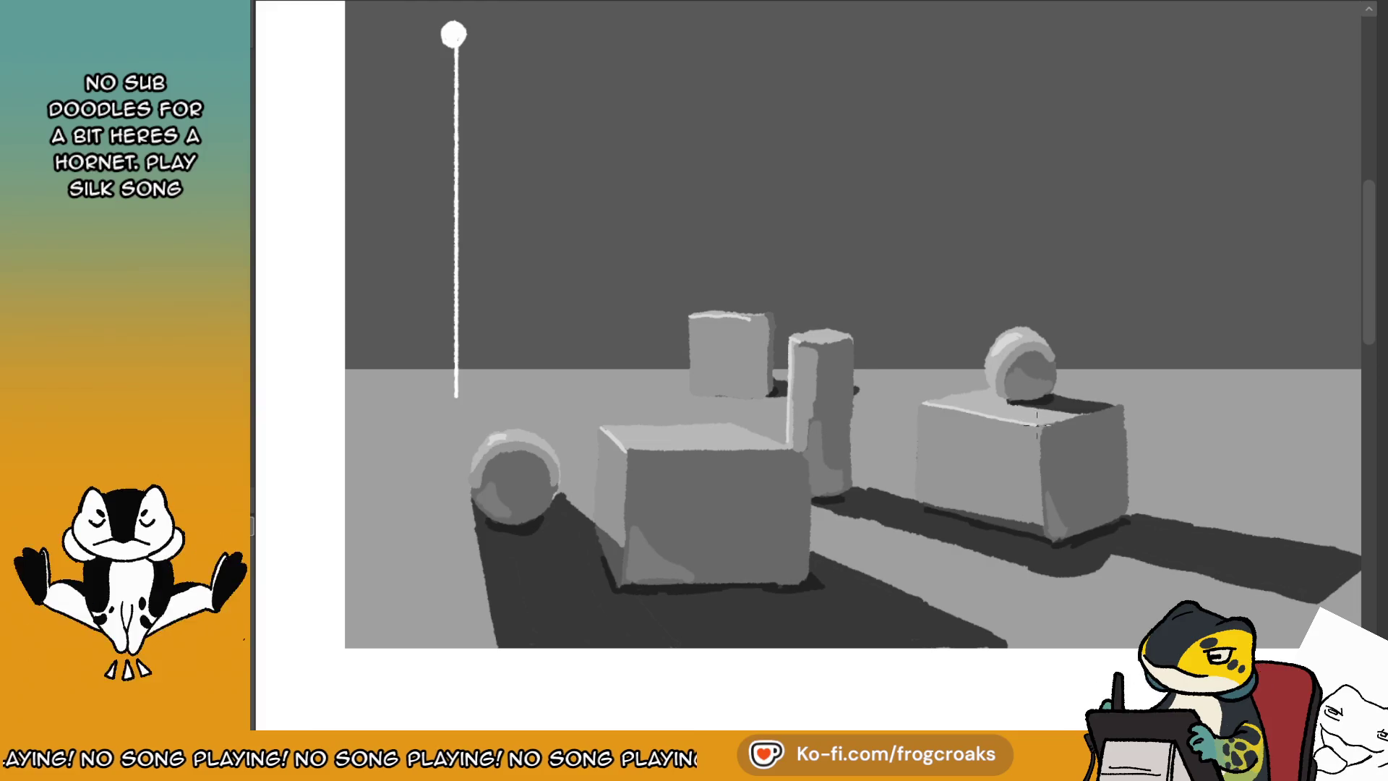
- Flip the canvas horizontally and compare it against the exercise reference sheet
scroll(1048, 418, "down", 3)
scroll(985, 161, "down", 2)
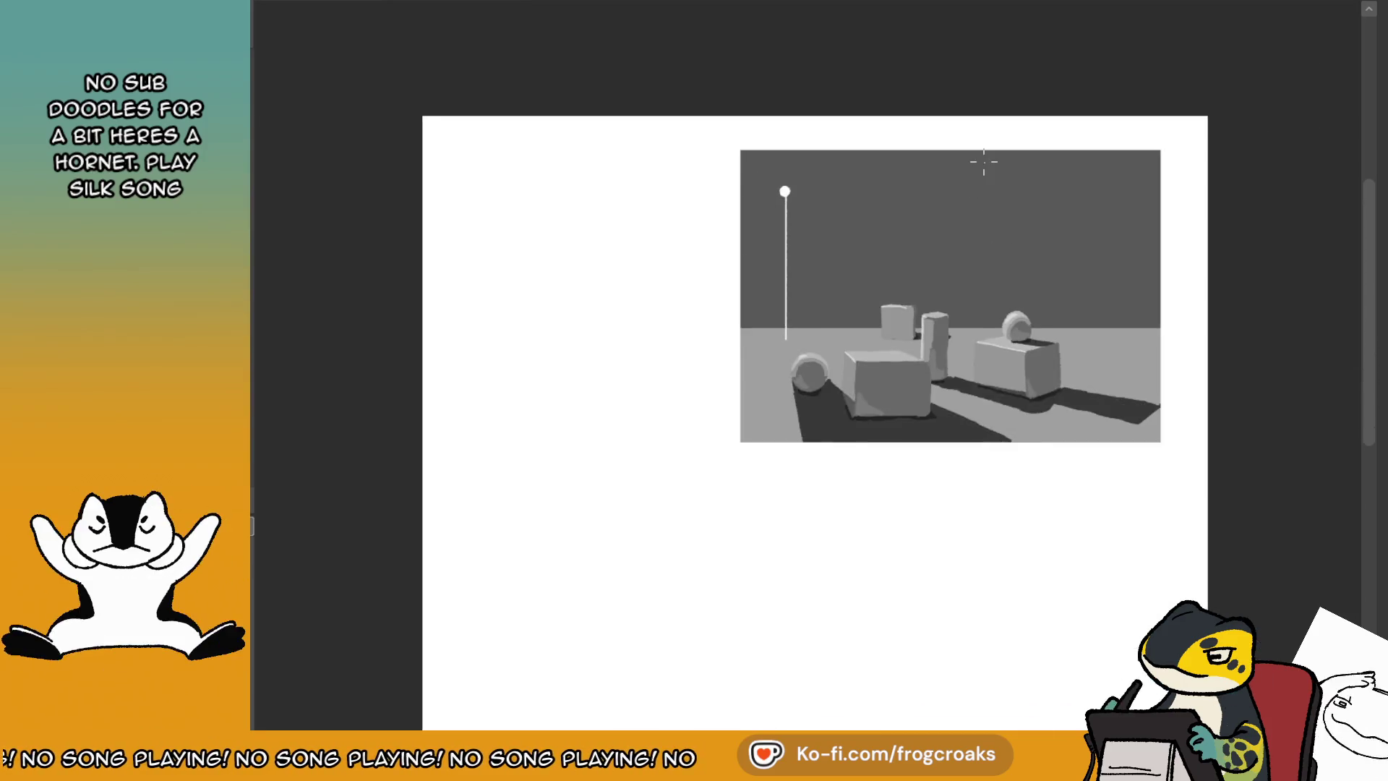
scroll(1069, 214, "down", 1)
scroll(917, 401, "up", 3)
scroll(1059, 161, "up", 1)
scroll(1040, 173, "down", 1)
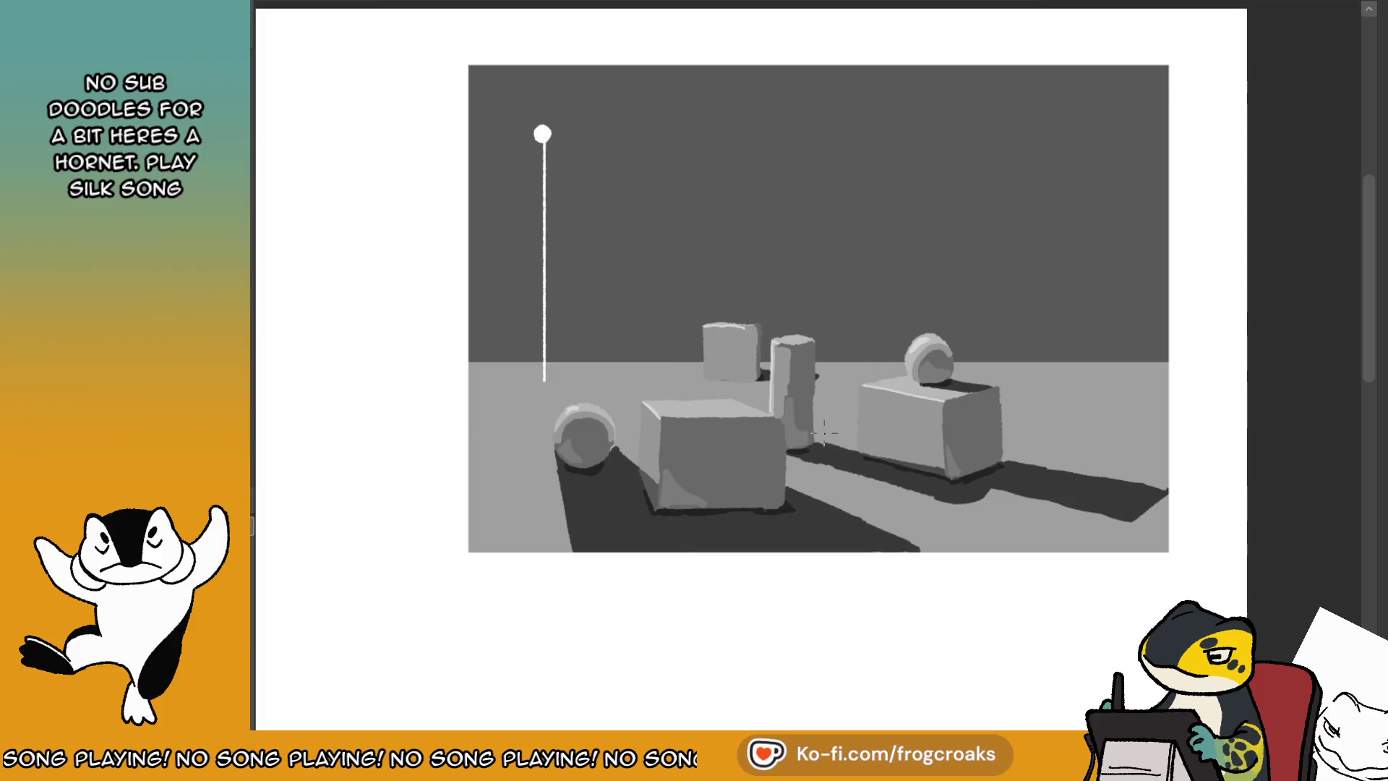
scroll(1022, 180, "up", 1)
scroll(967, 260, "down", 2)
scroll(867, 409, "up", 2)
scroll(862, 421, "up", 1)
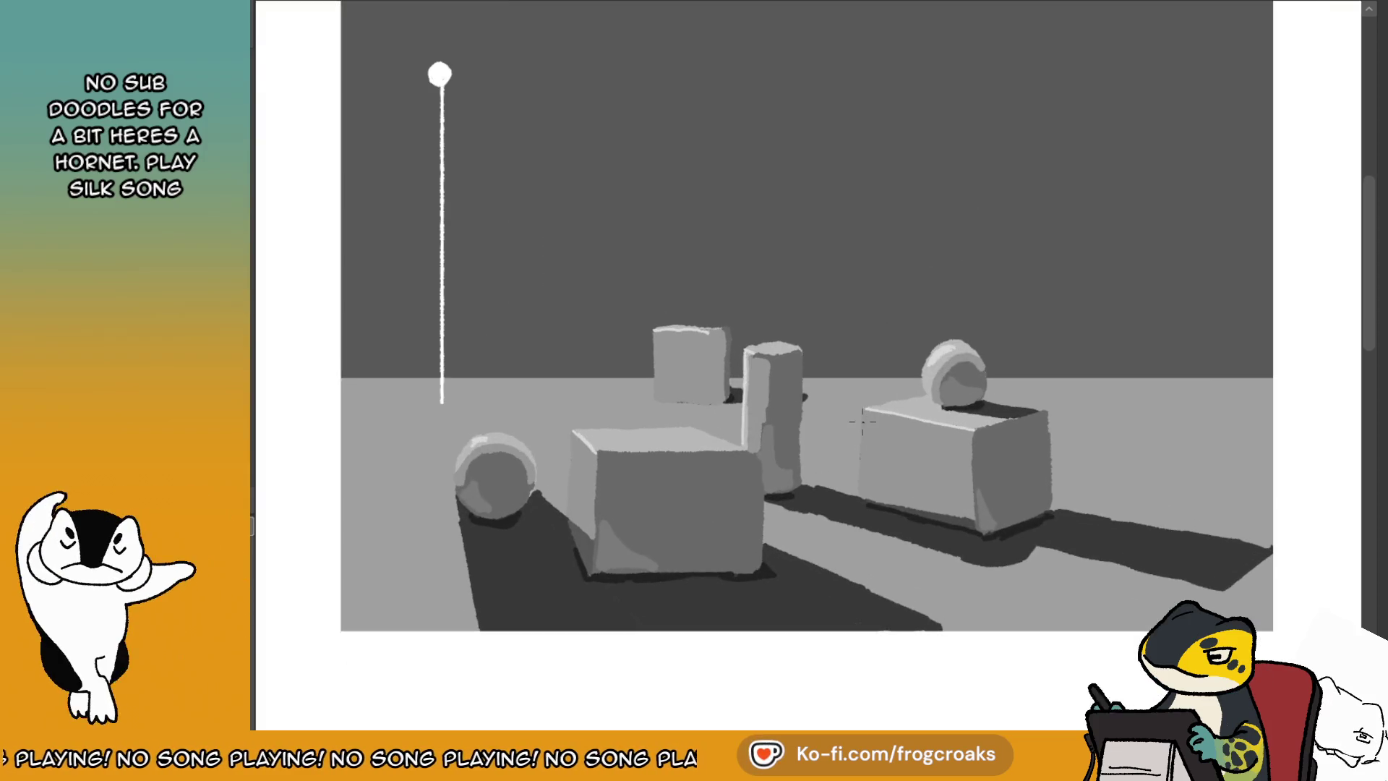
key("m")
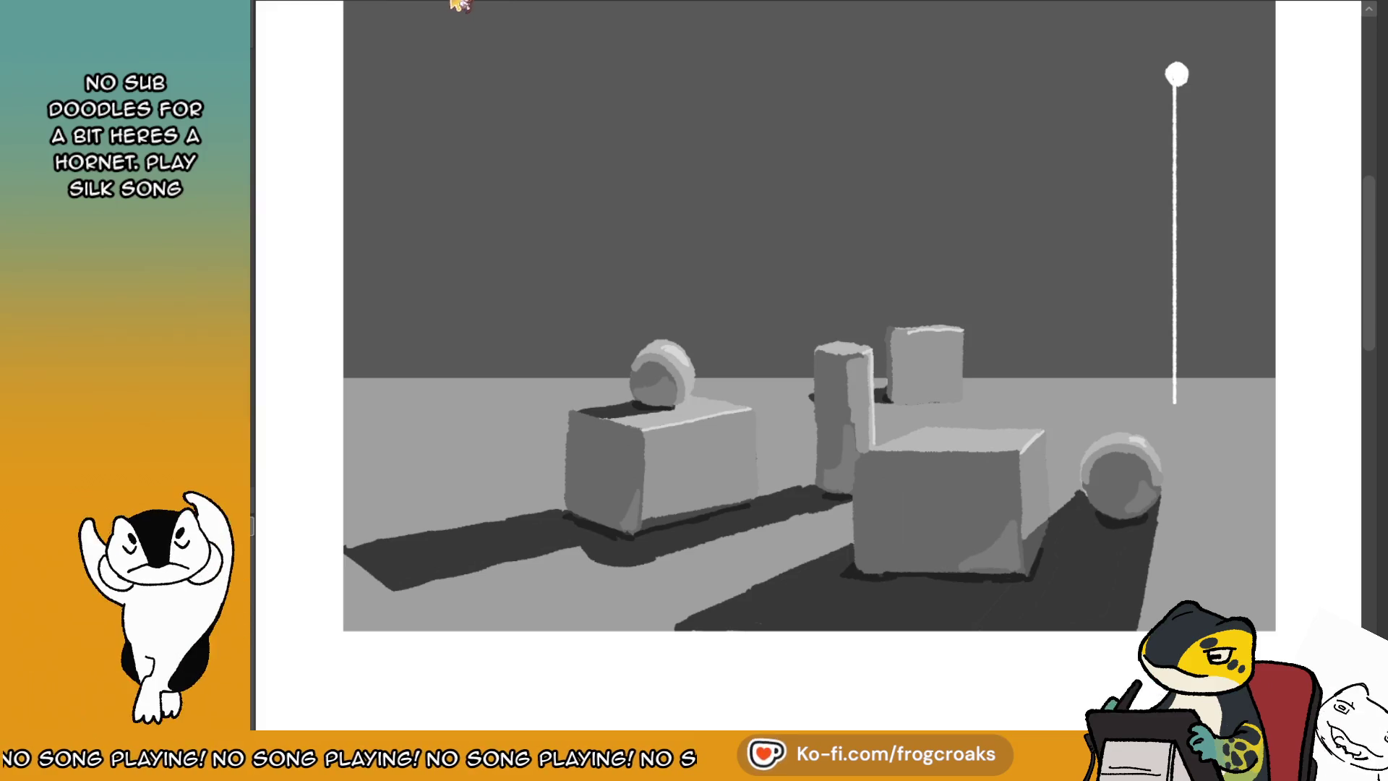
key("m")
key("2")
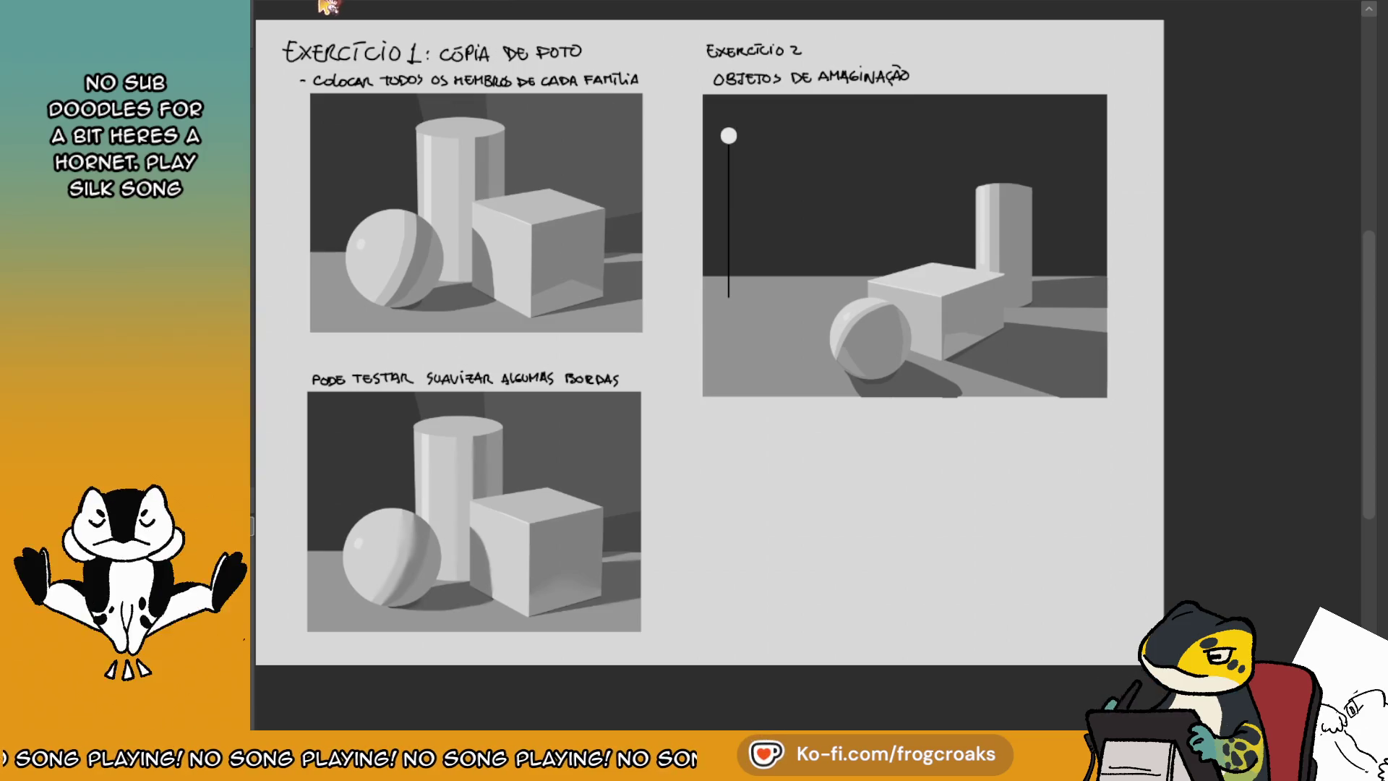
key("ctrl+Tab")
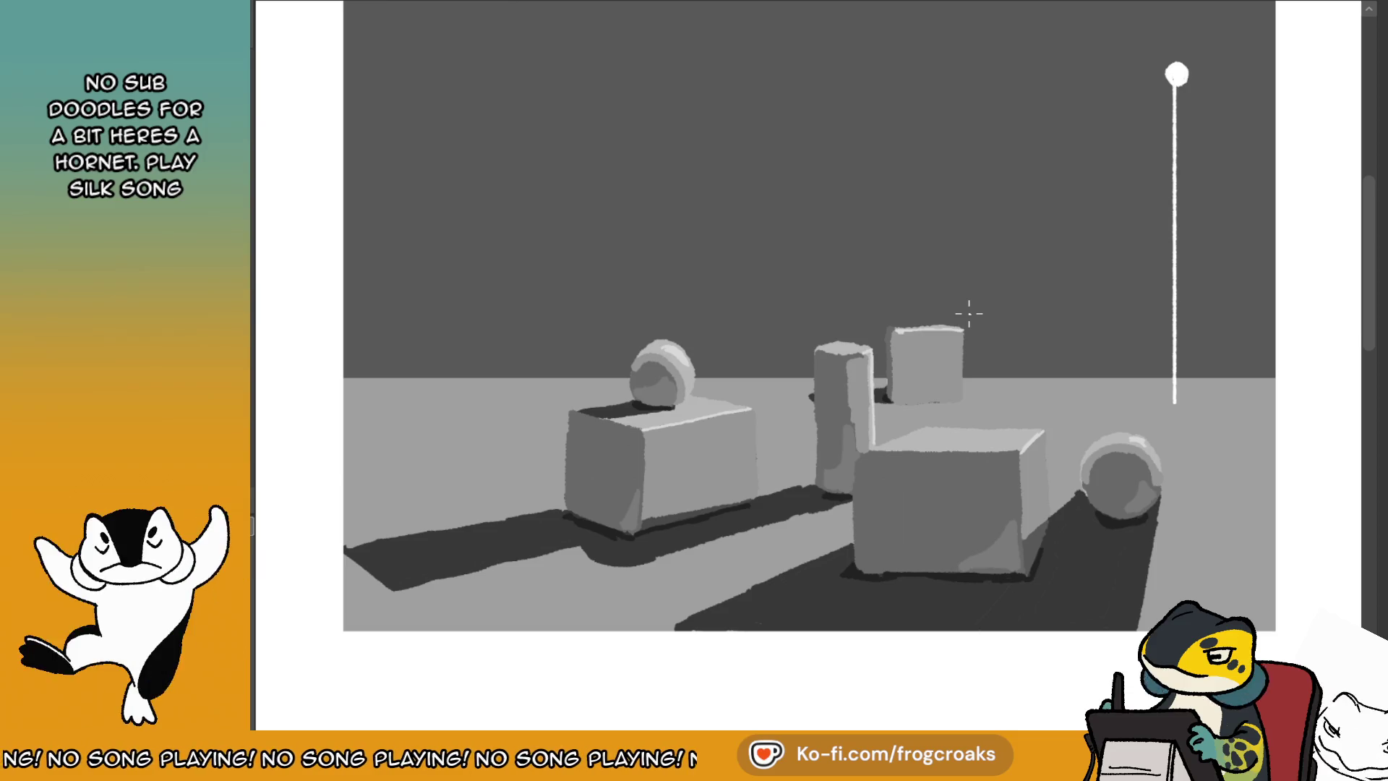
- Eyedrop the shadow colour, darken the shadow beside the cube base, and unflip the canvas
left_click(882, 401, "ctrl")
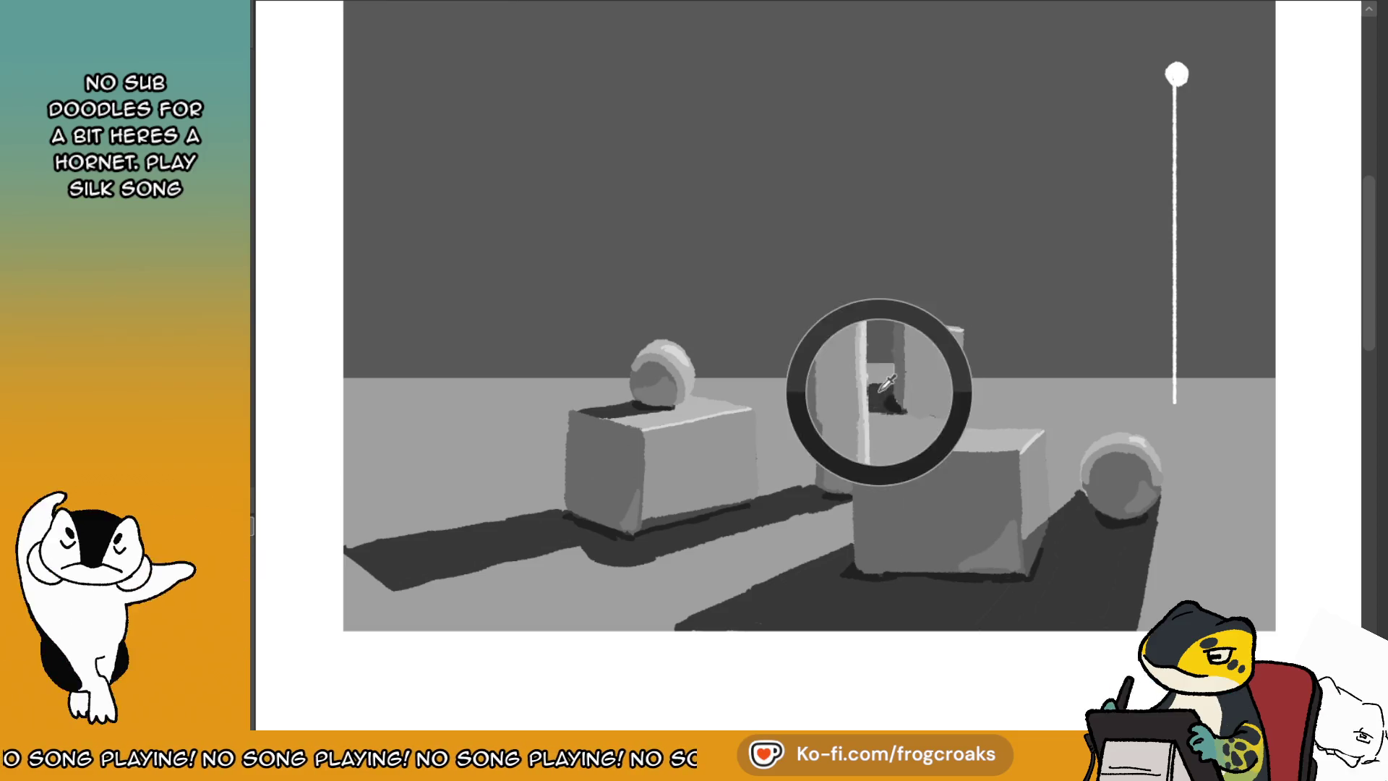
left_click_drag(878, 396, 907, 405)
left_click(933, 402, "ctrl")
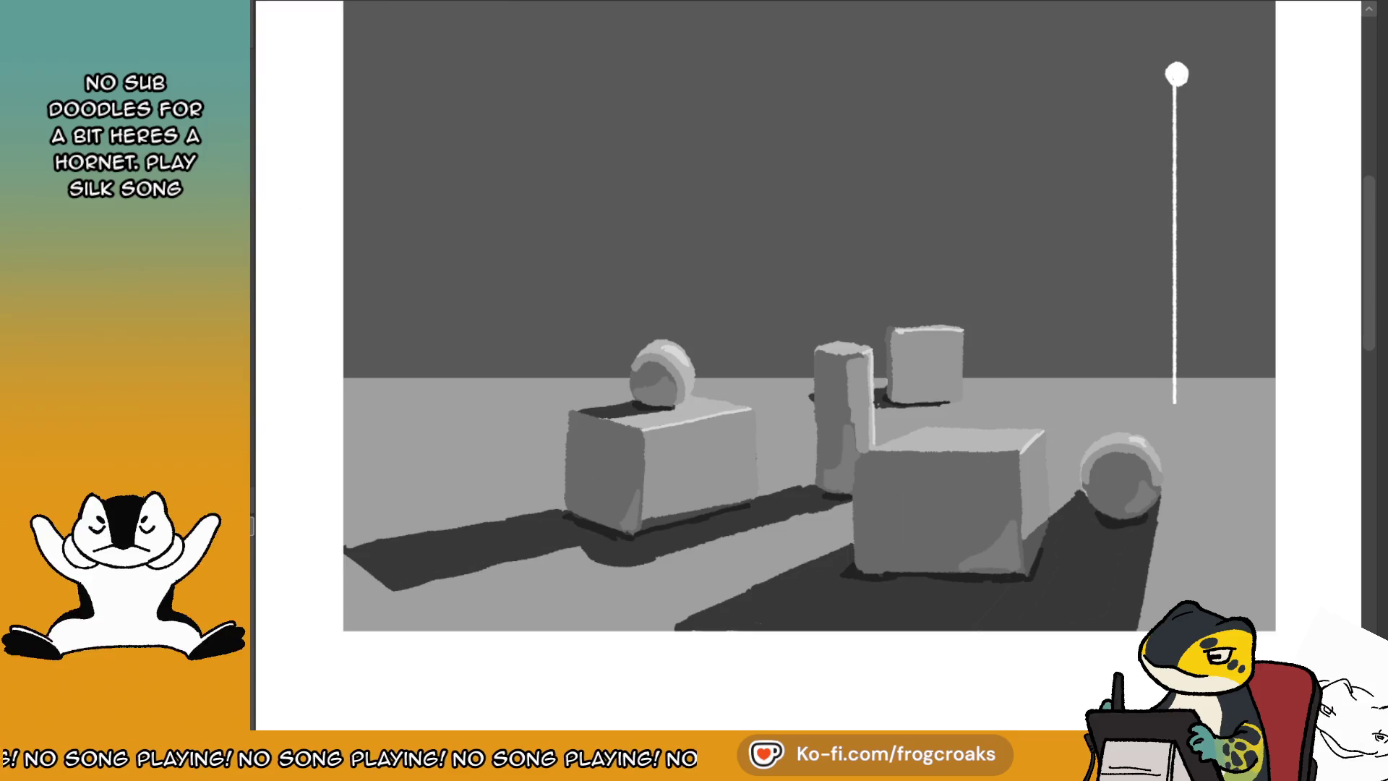
key("m")
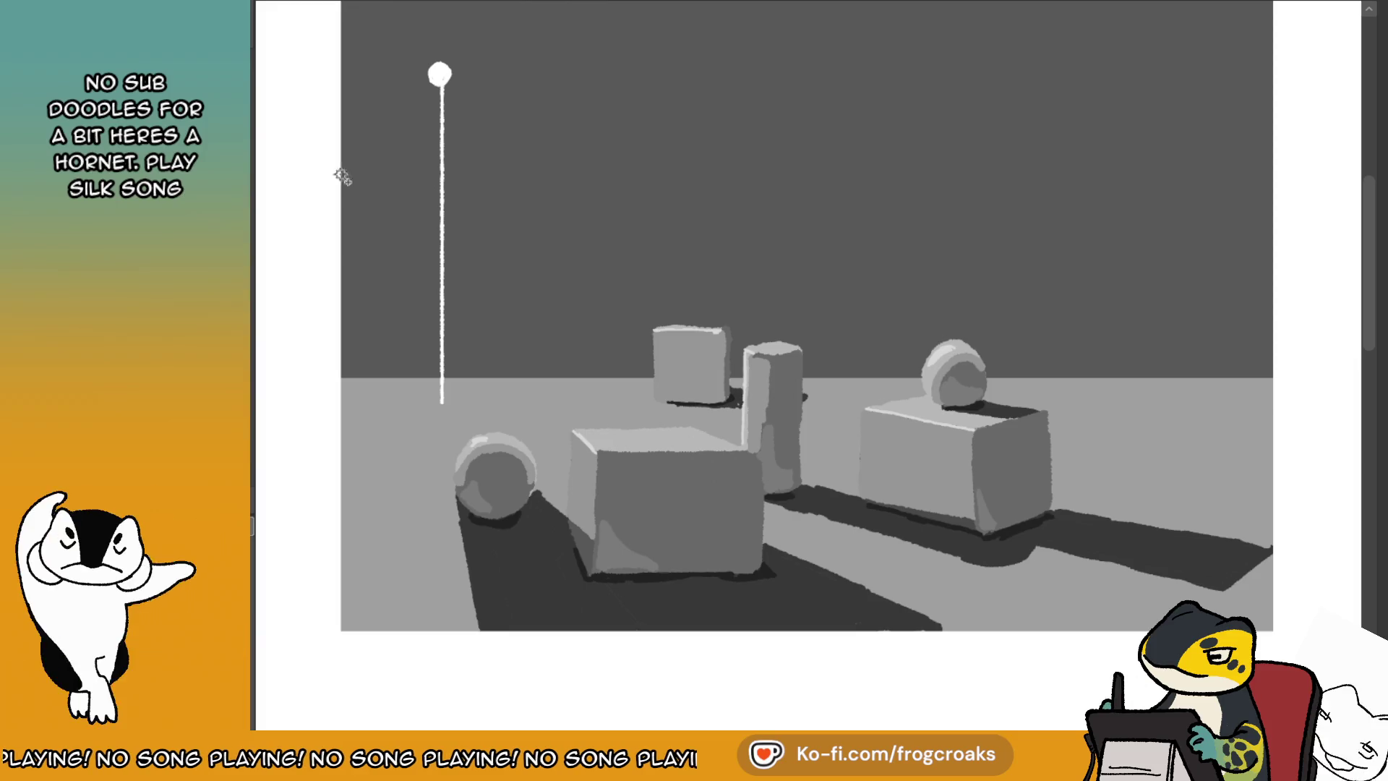
left_click(578, 466)
key("ctrl+d")
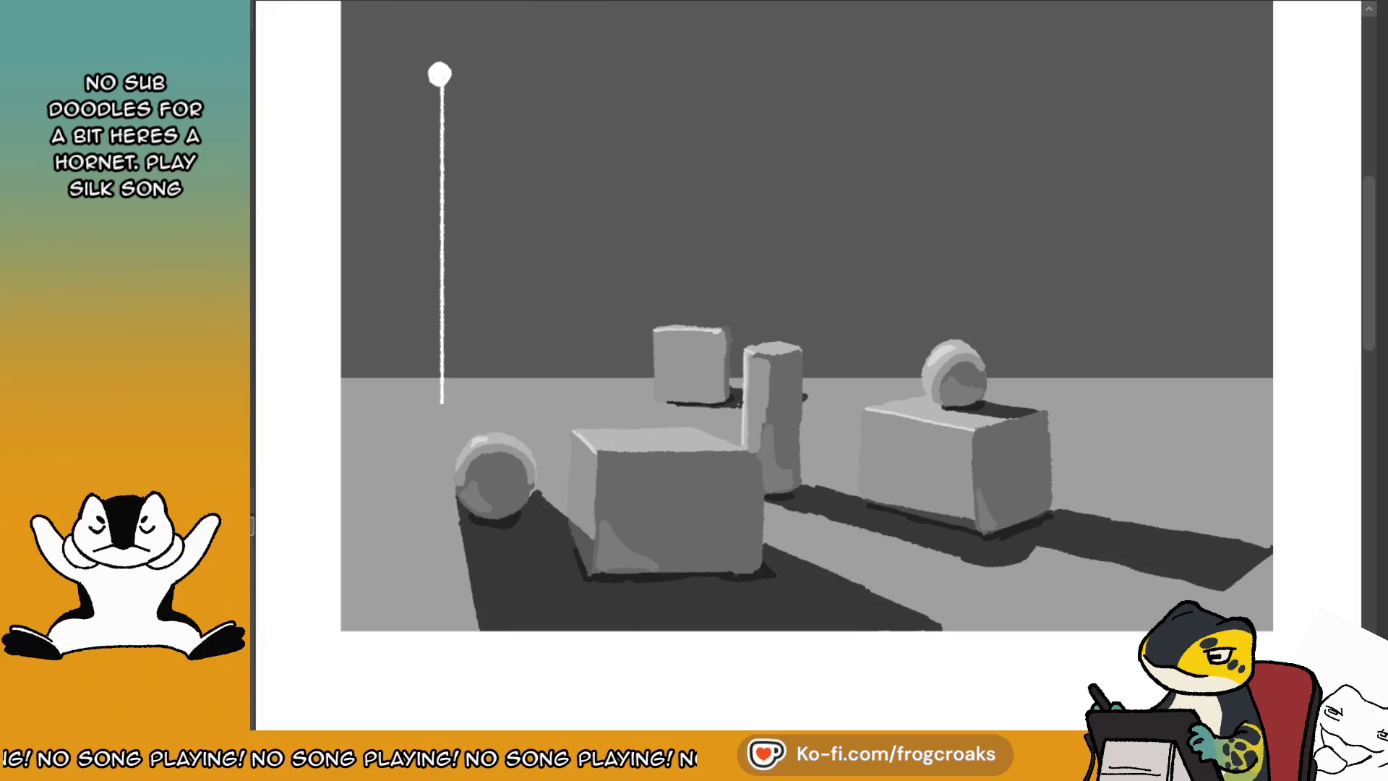
left_click(581, 491)
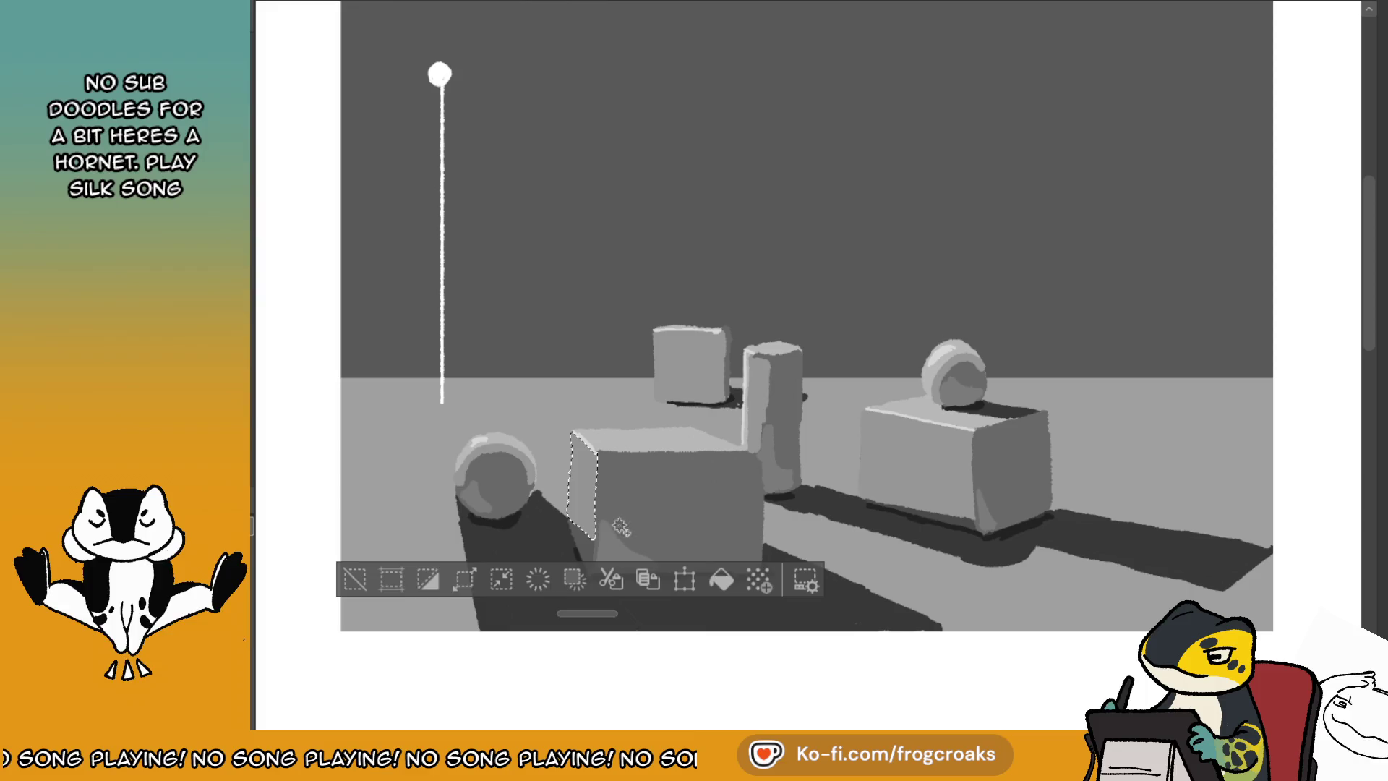
left_click(355, 580)
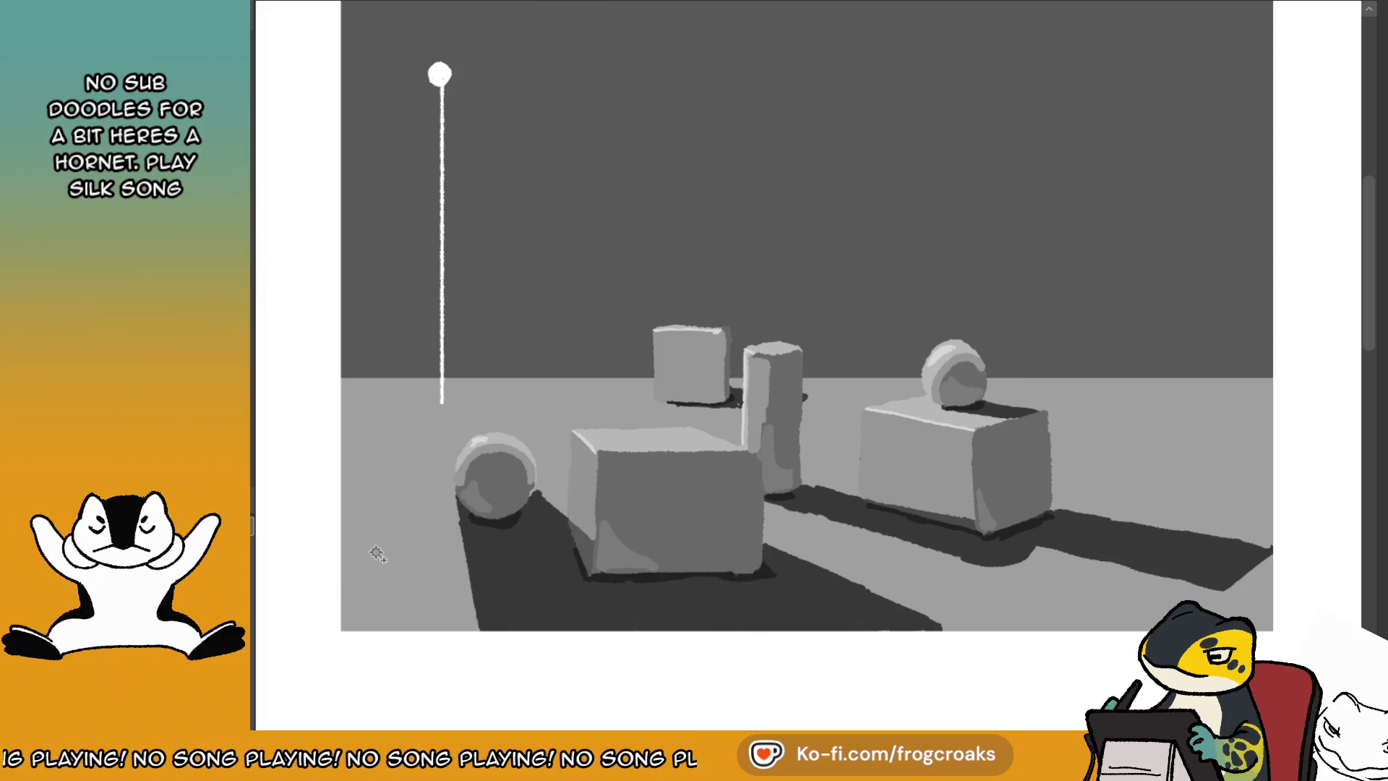
left_click(582, 492)
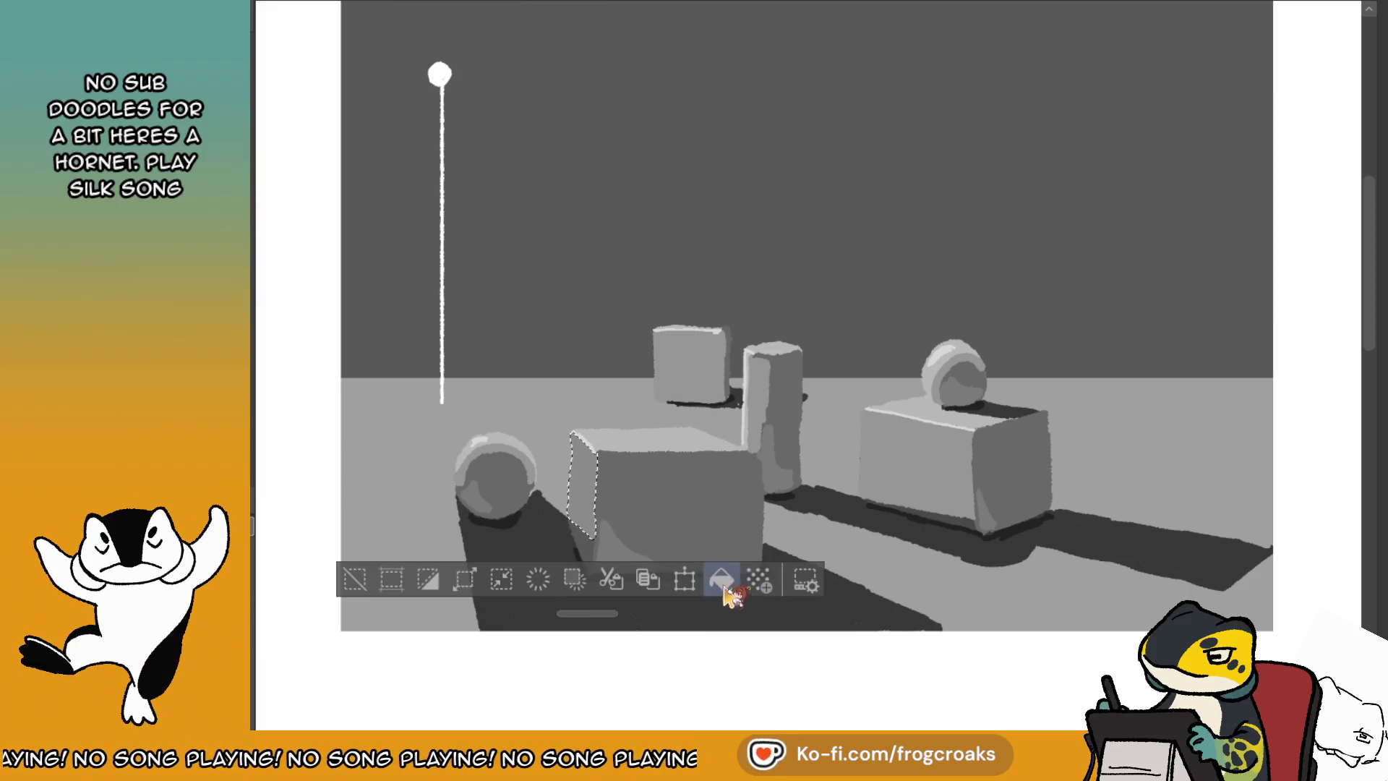
left_click(356, 579)
left_click(755, 394)
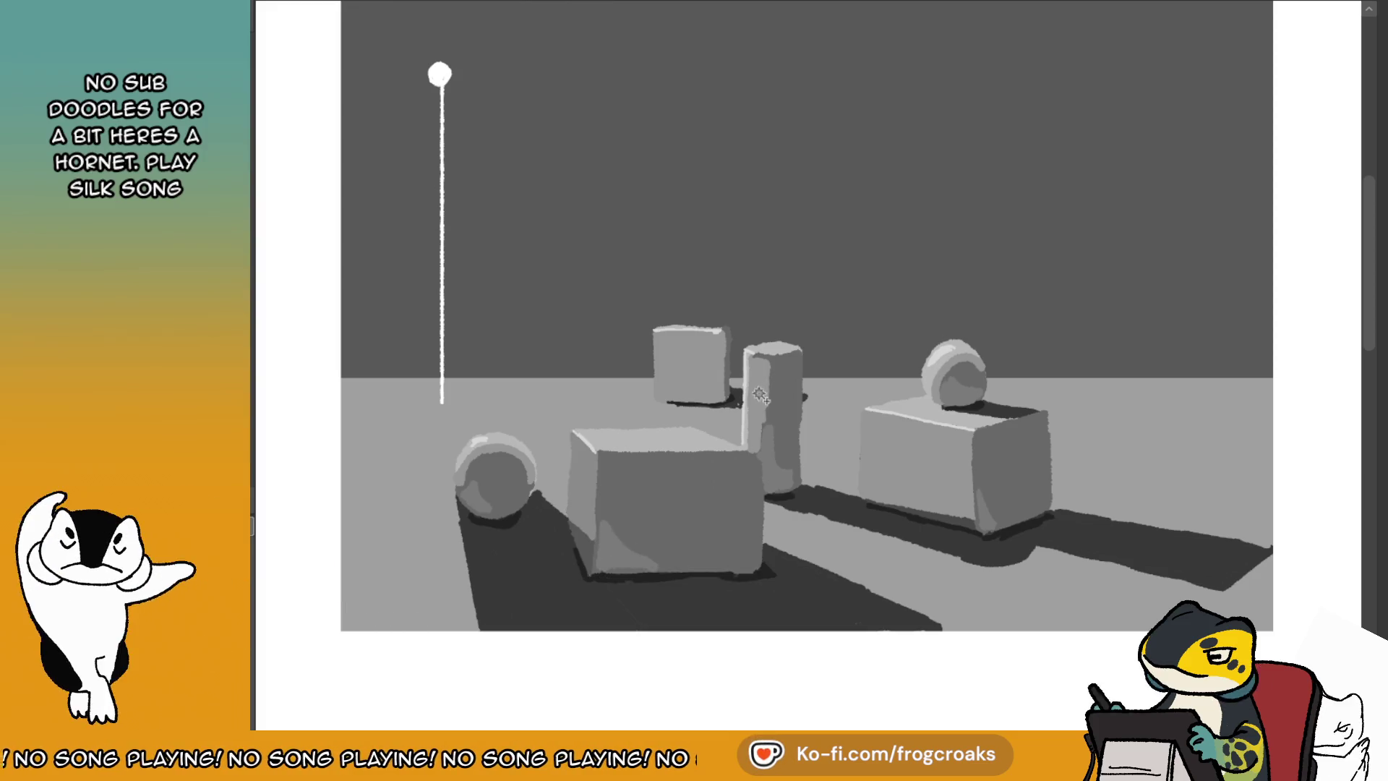
left_click(697, 369, "shift")
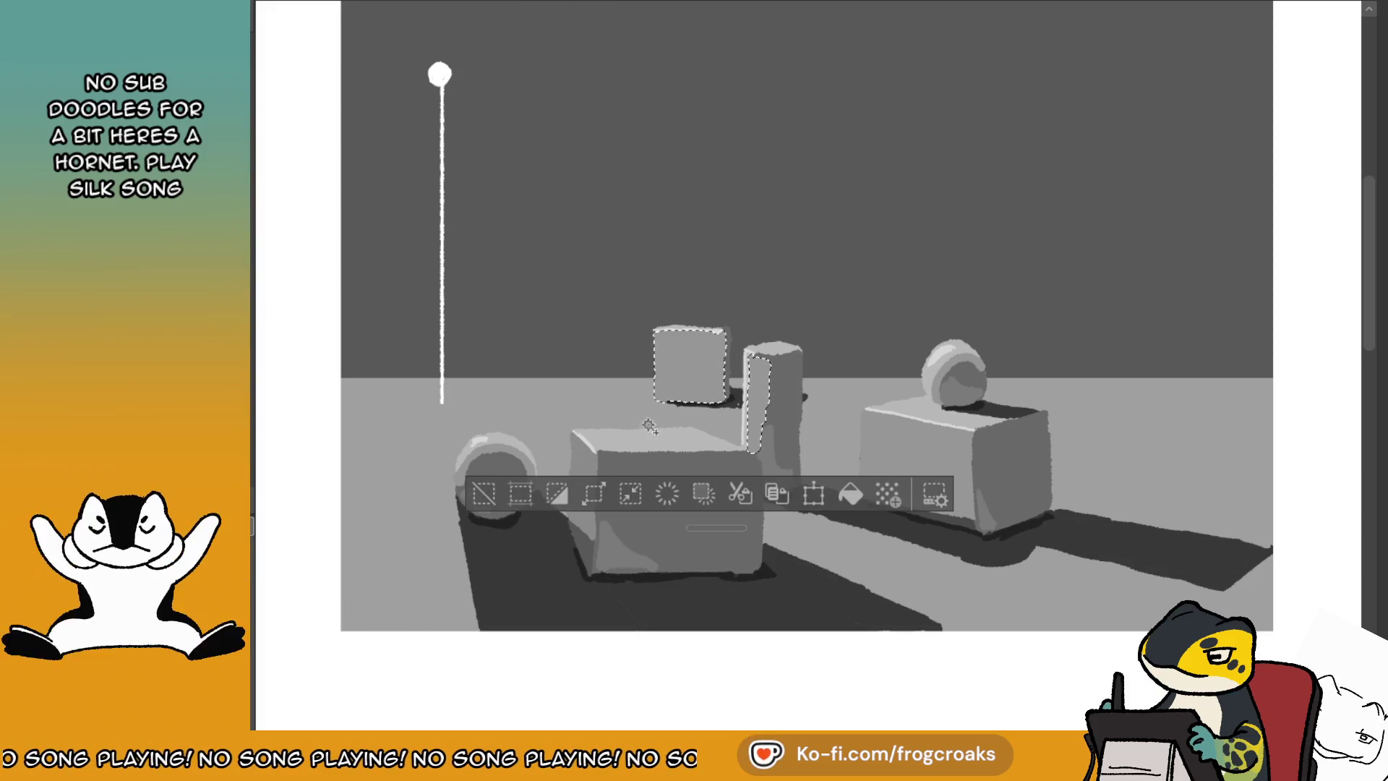
left_click(502, 452, "shift")
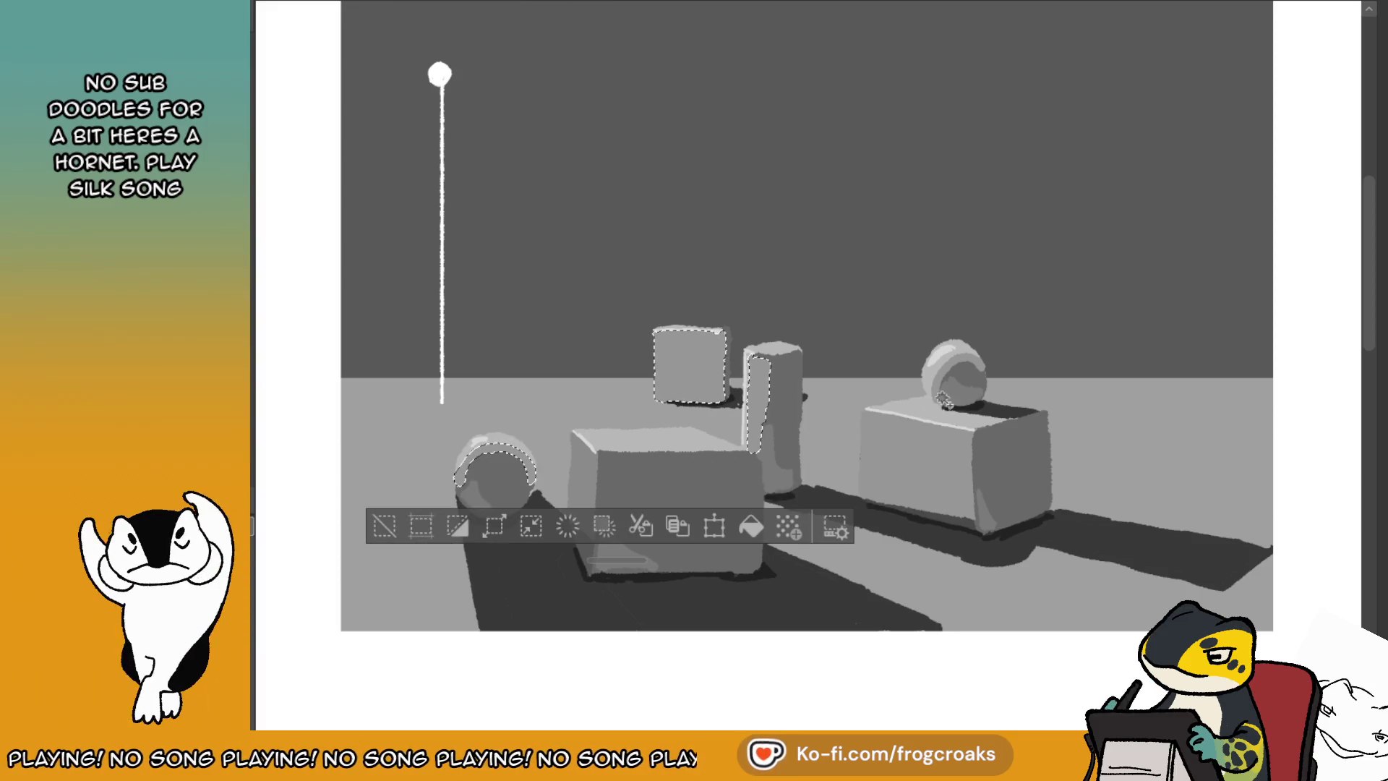
left_click(918, 463, "shift")
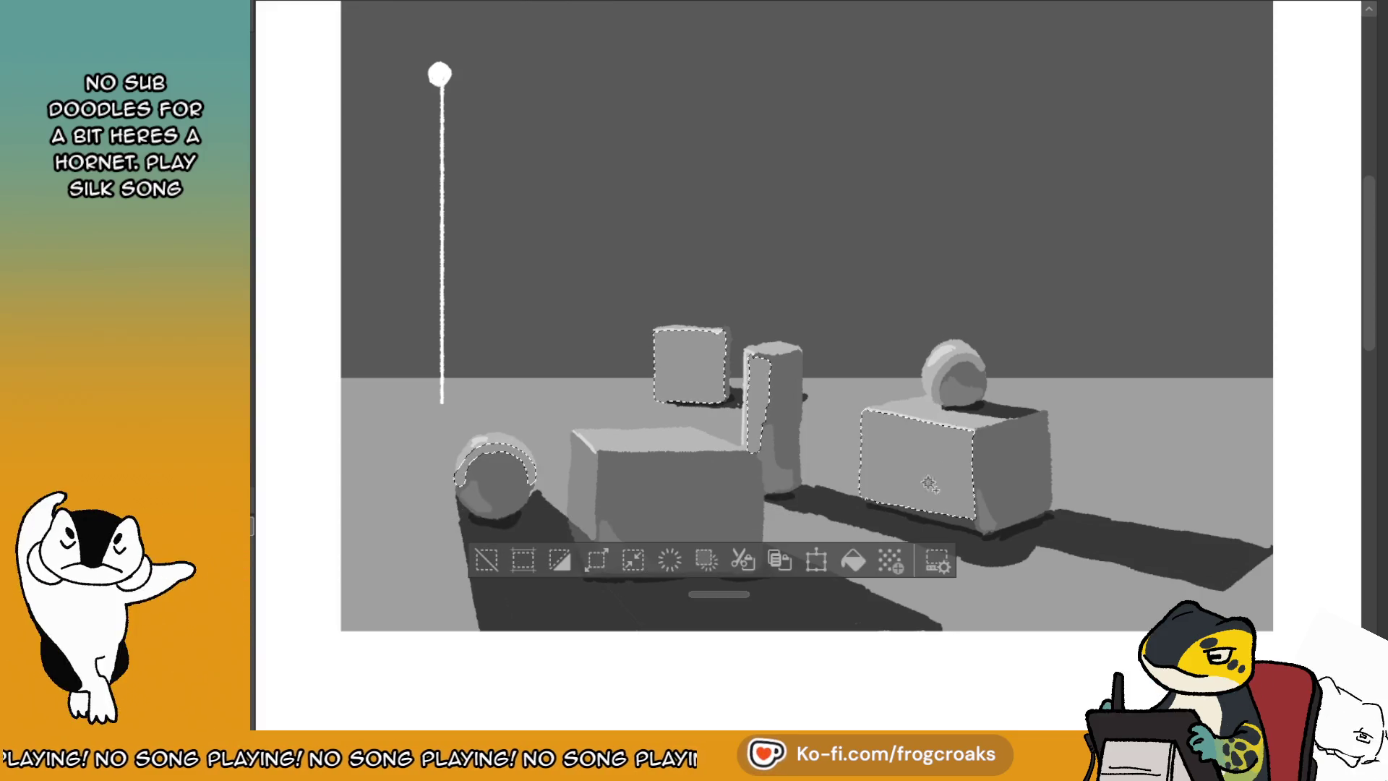
left_click(486, 562)
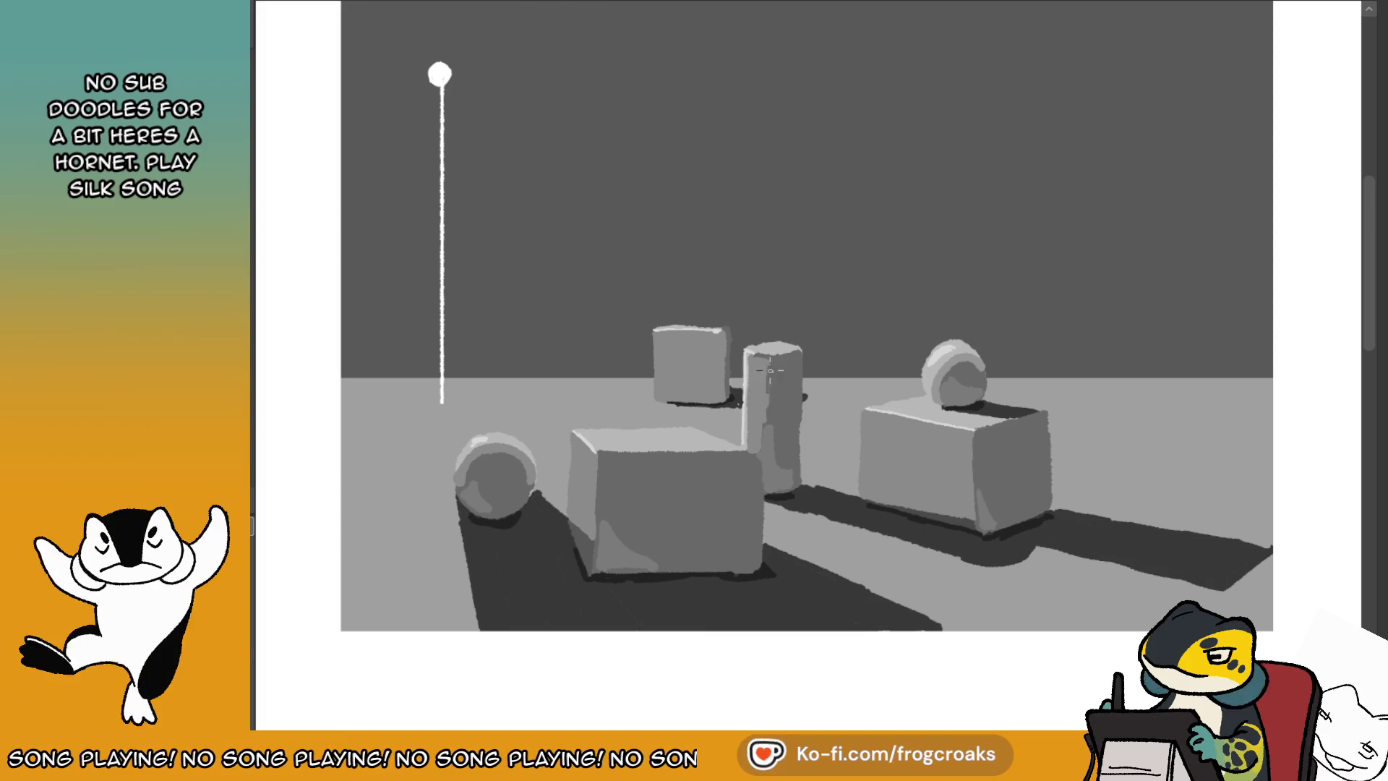
- Paint a darker vertical stroke down the cylinder's left side, then check it in a mirrored view
left_click_drag(769, 370, 758, 443)
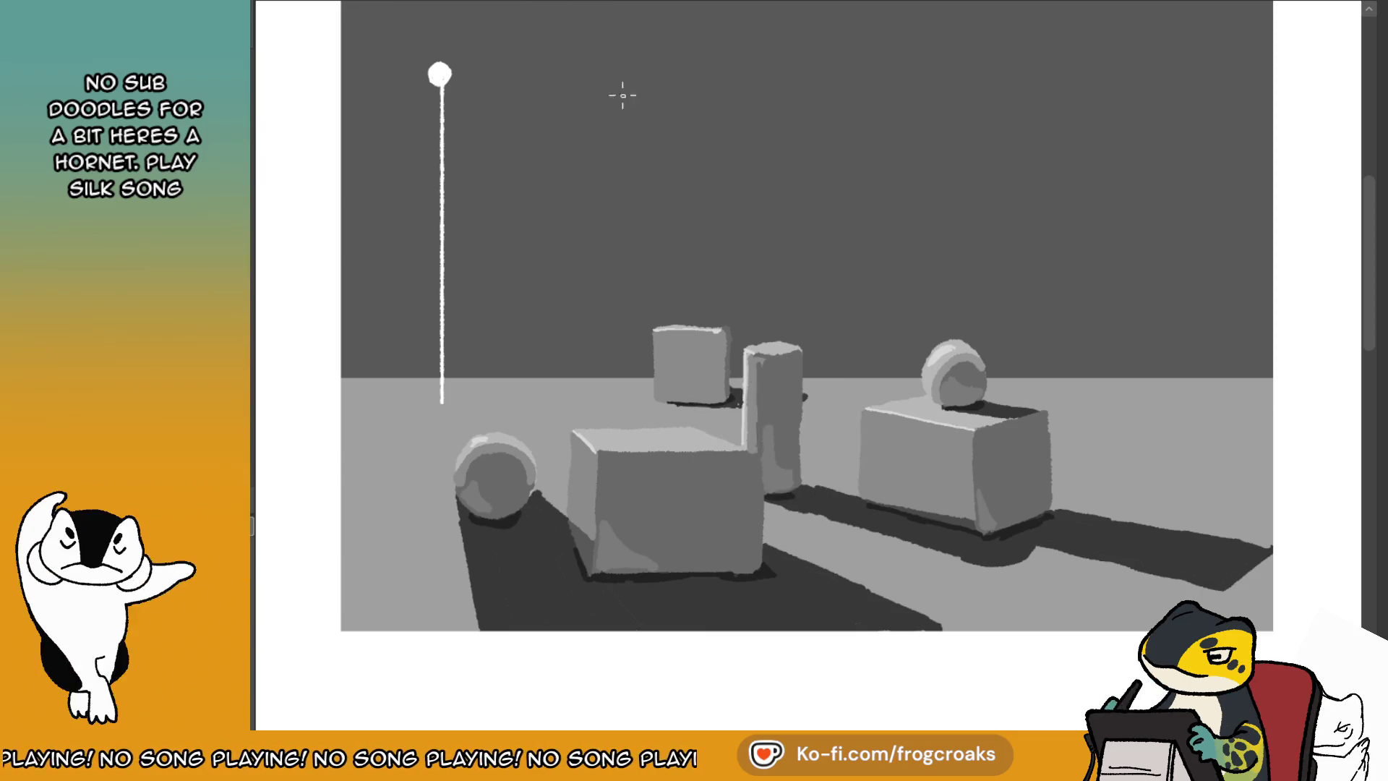
key("ctrl+Tab")
key("ctrl+Tab")
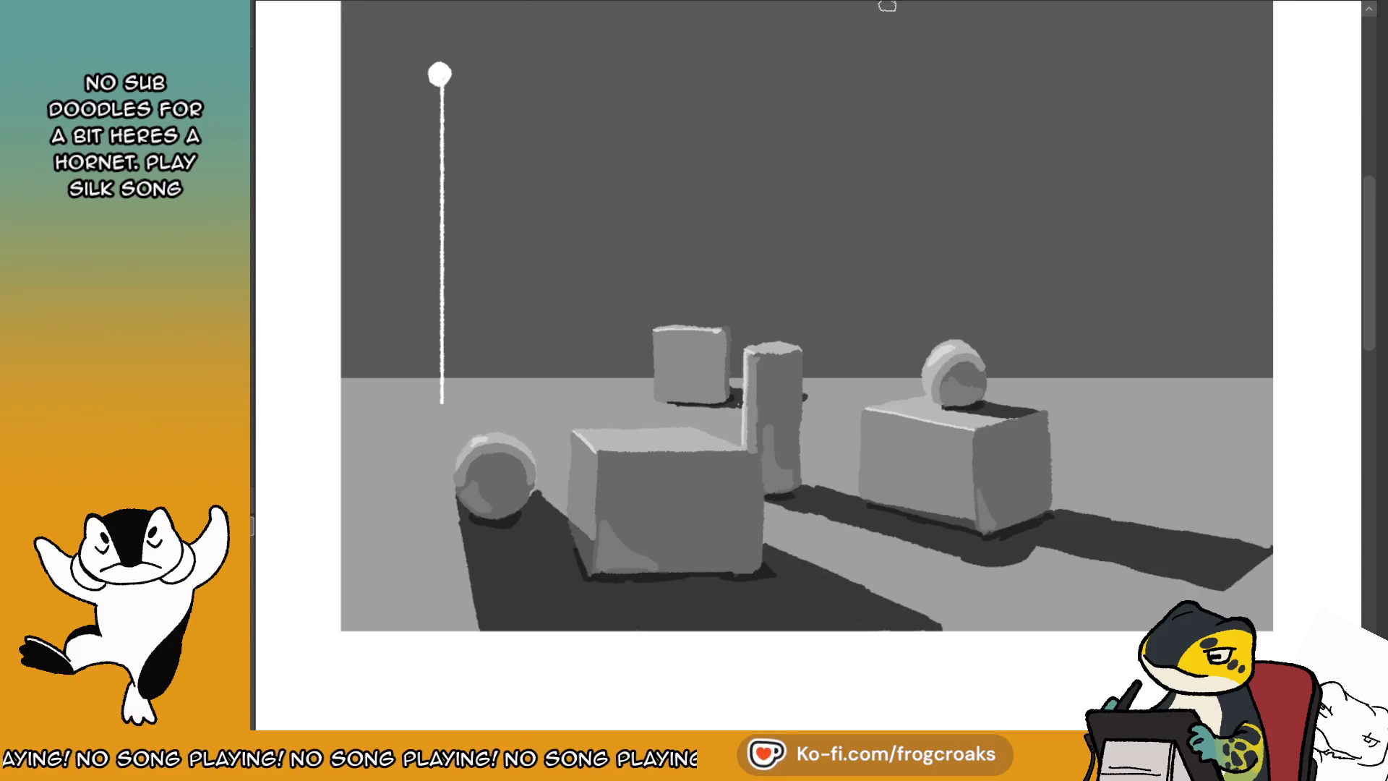
scroll(831, 260, "down", 3)
scroll(826, 253, "down", 2)
scroll(826, 253, "up", 2)
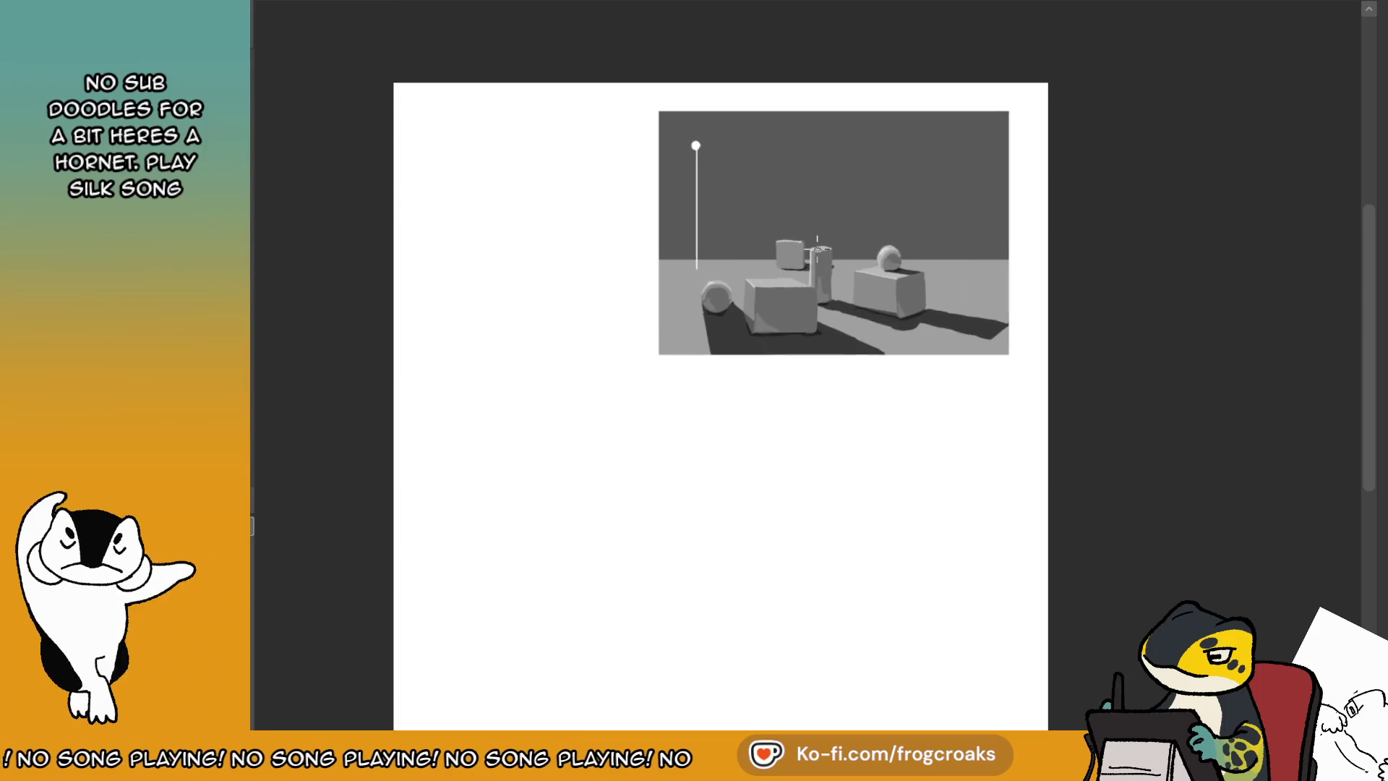
scroll(826, 253, "up", 2)
key("m")
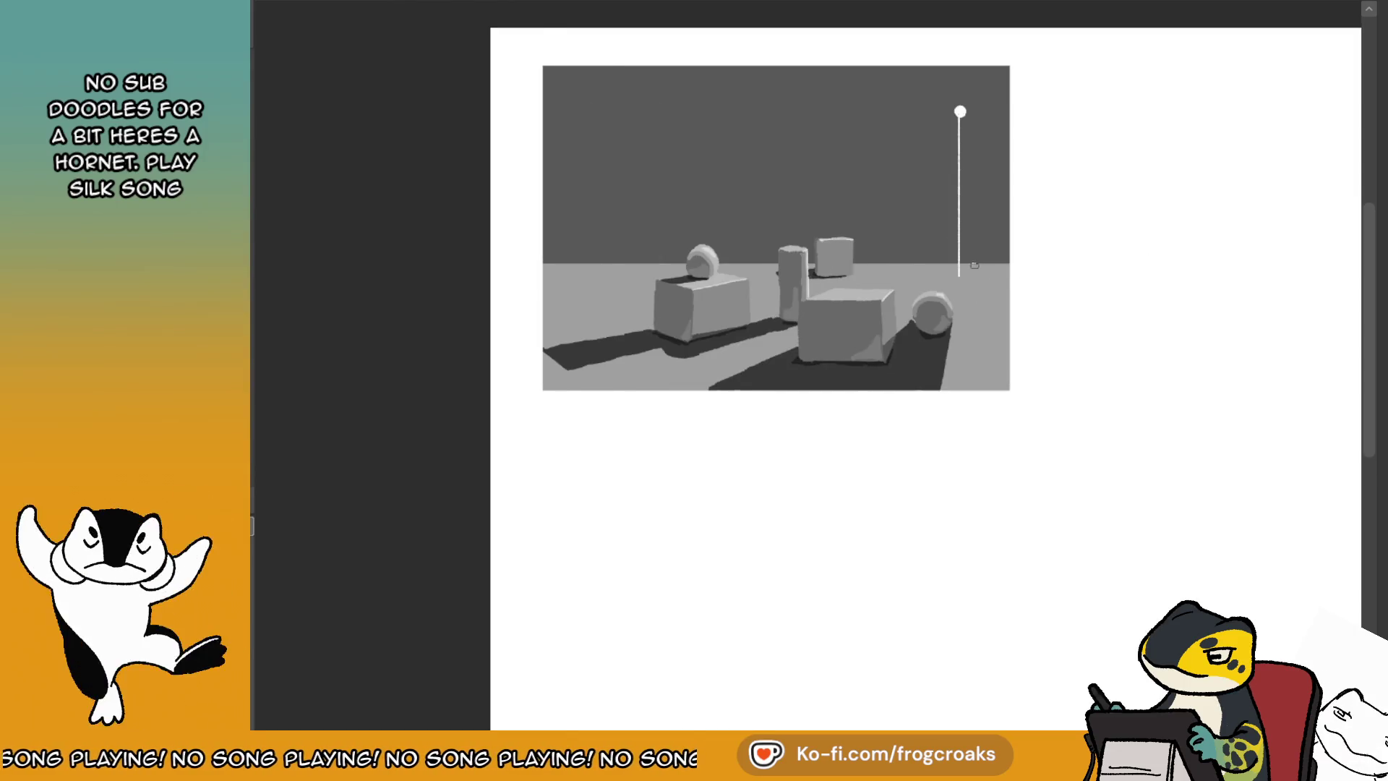
scroll(796, 59, "up", 2)
scroll(795, 59, "up", 2)
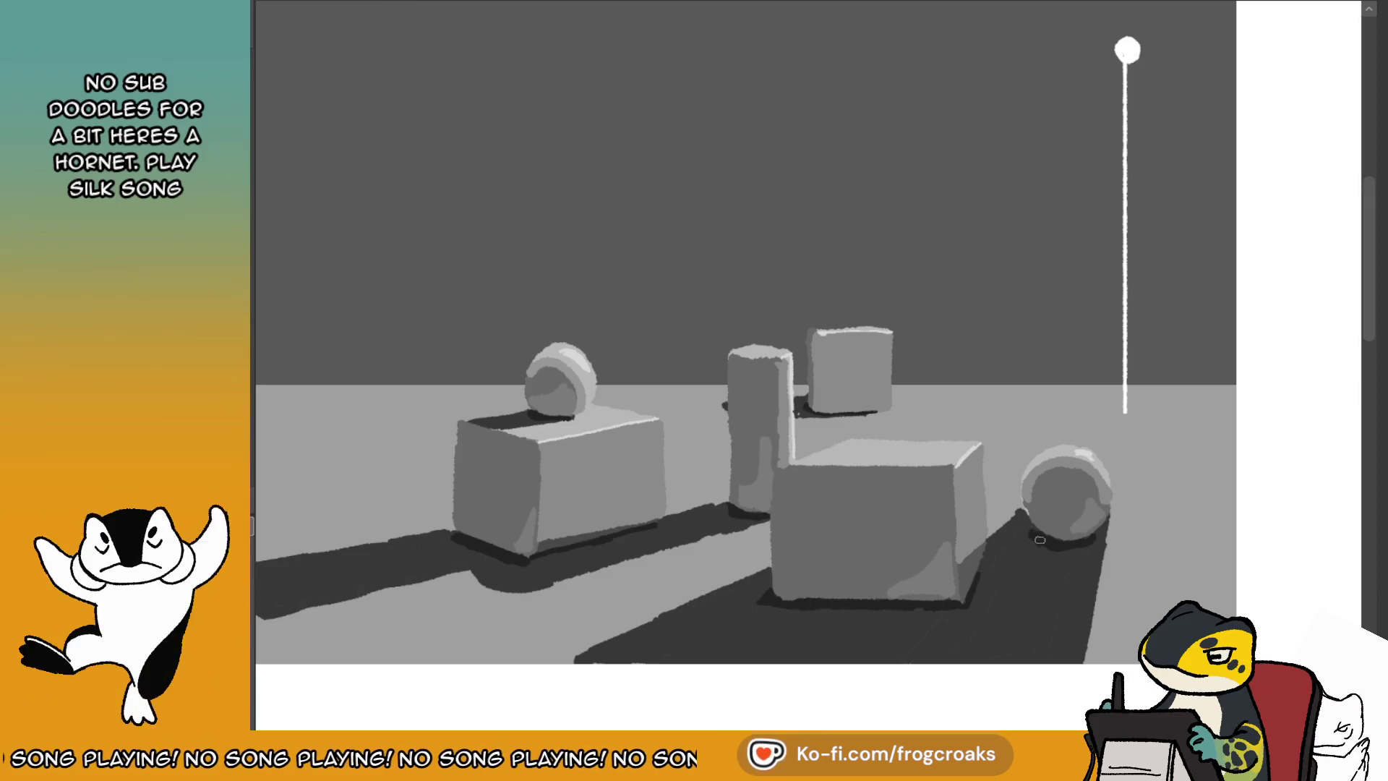
- Enlarge the brush and reframe the painting slightly zoomed out in a mirrored view
key("bracketright")
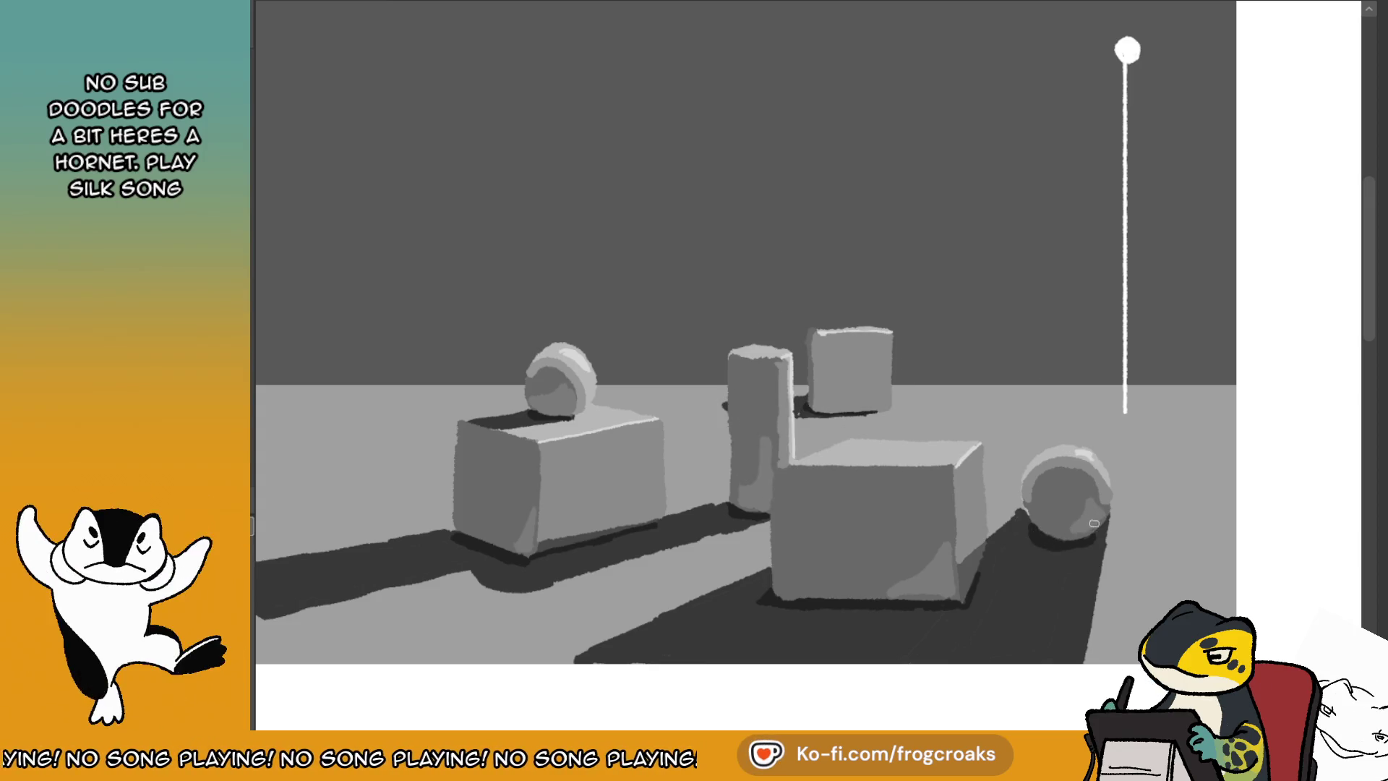
key("m")
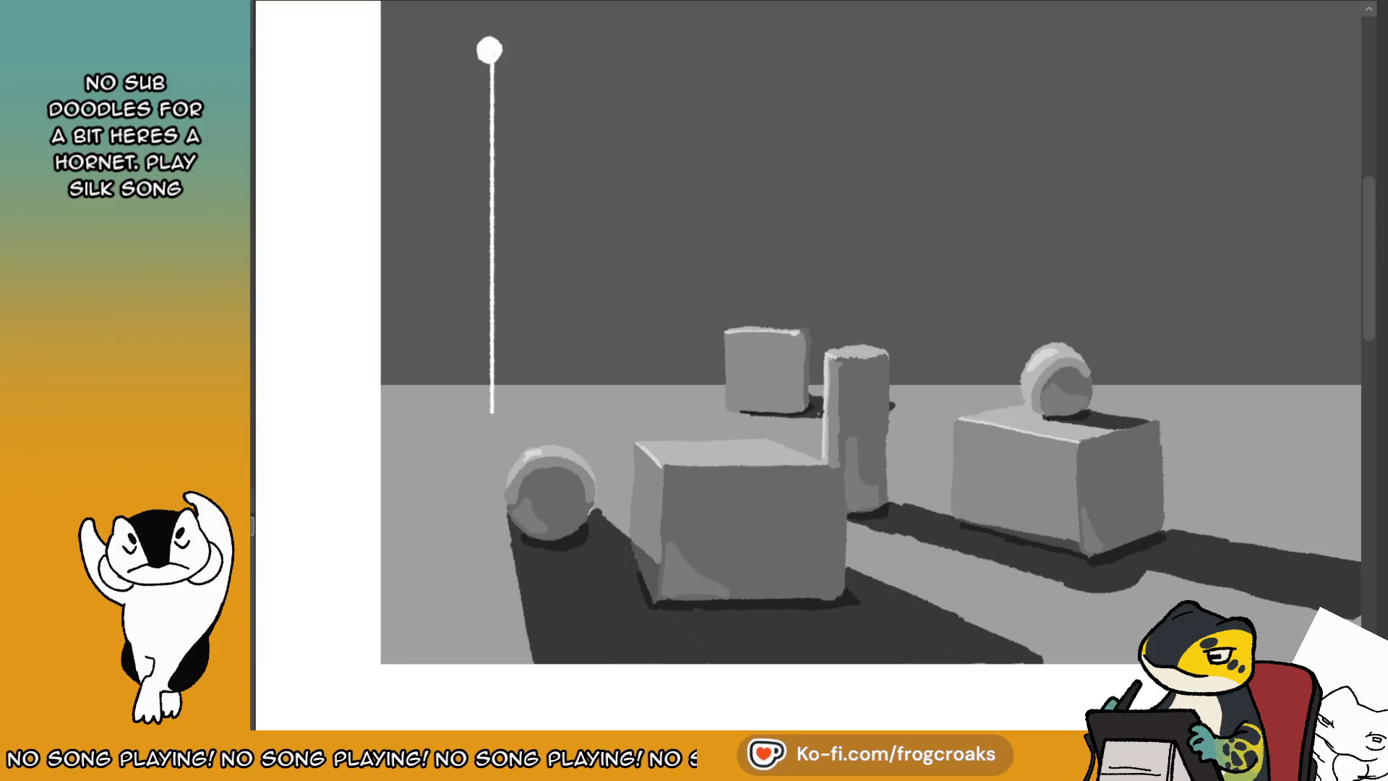
left_click_drag(868, 361, 855, 447)
key("minus")
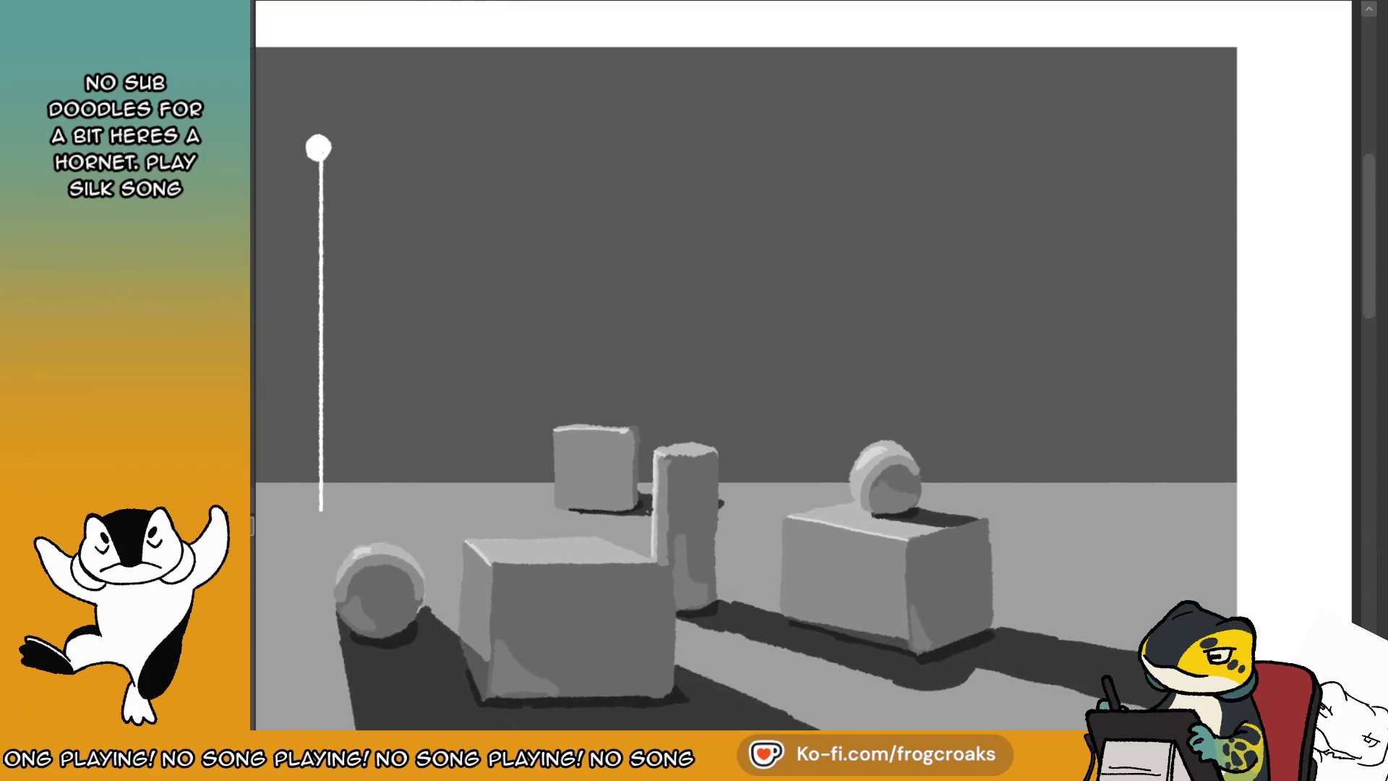
key("minus")
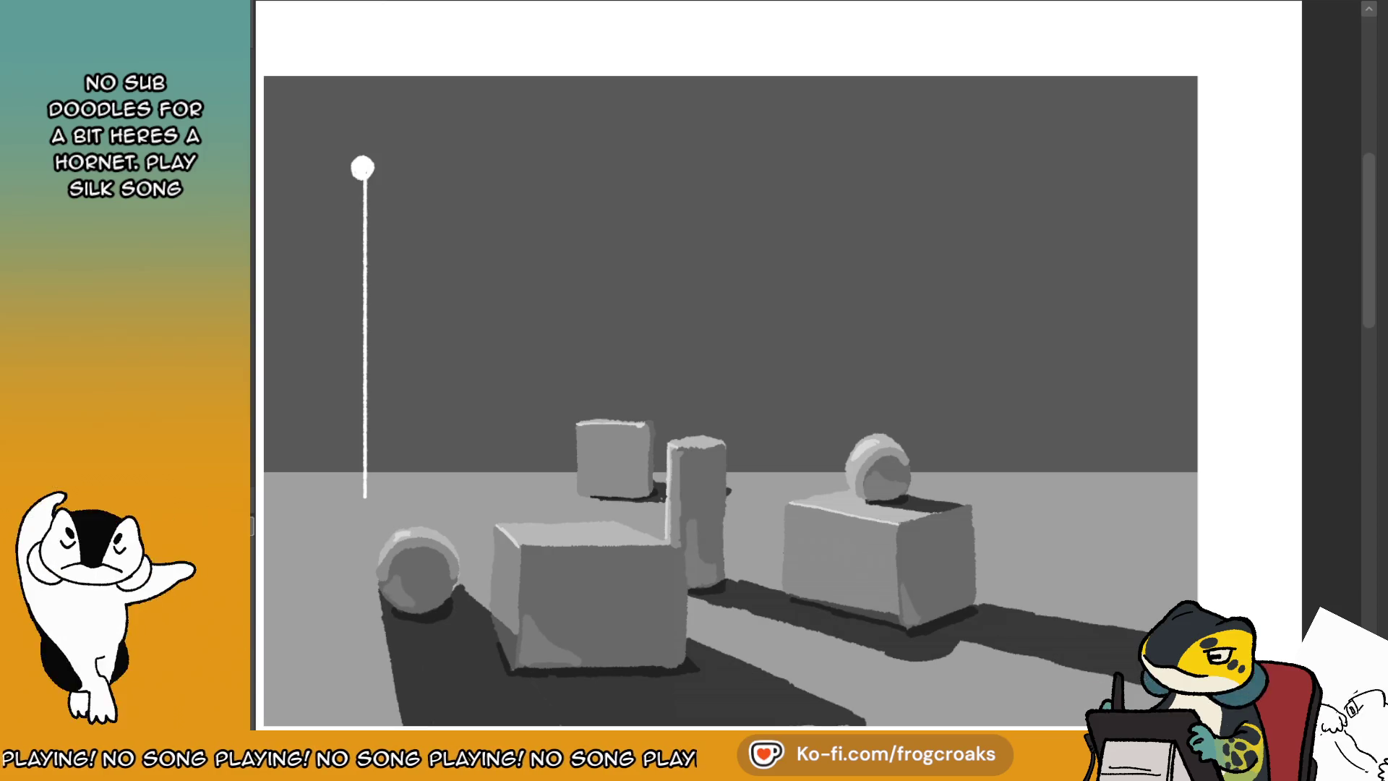
mouse_move(723, 398)
left_mouse_down()
mouse_move(632, 331)
mouse_move(788, 373)
left_mouse_up()
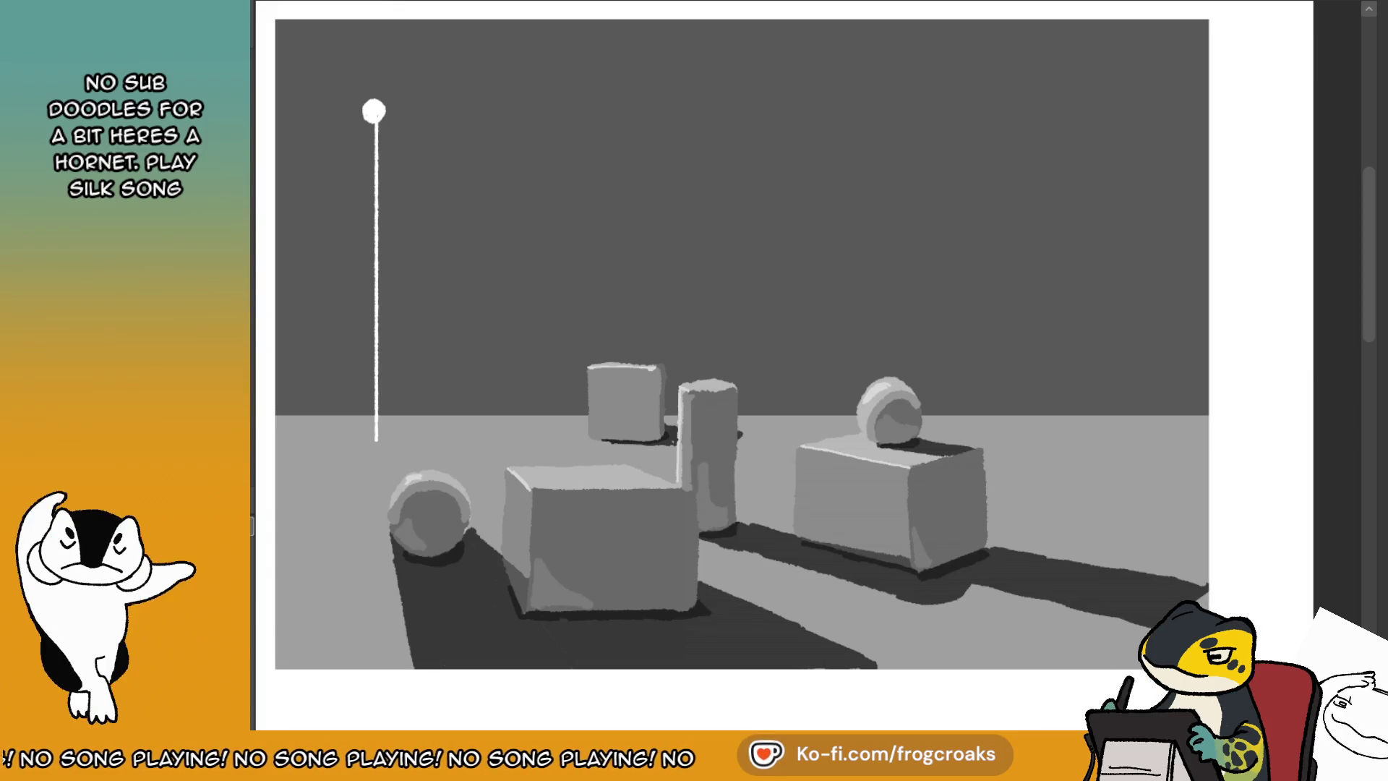
key("m")
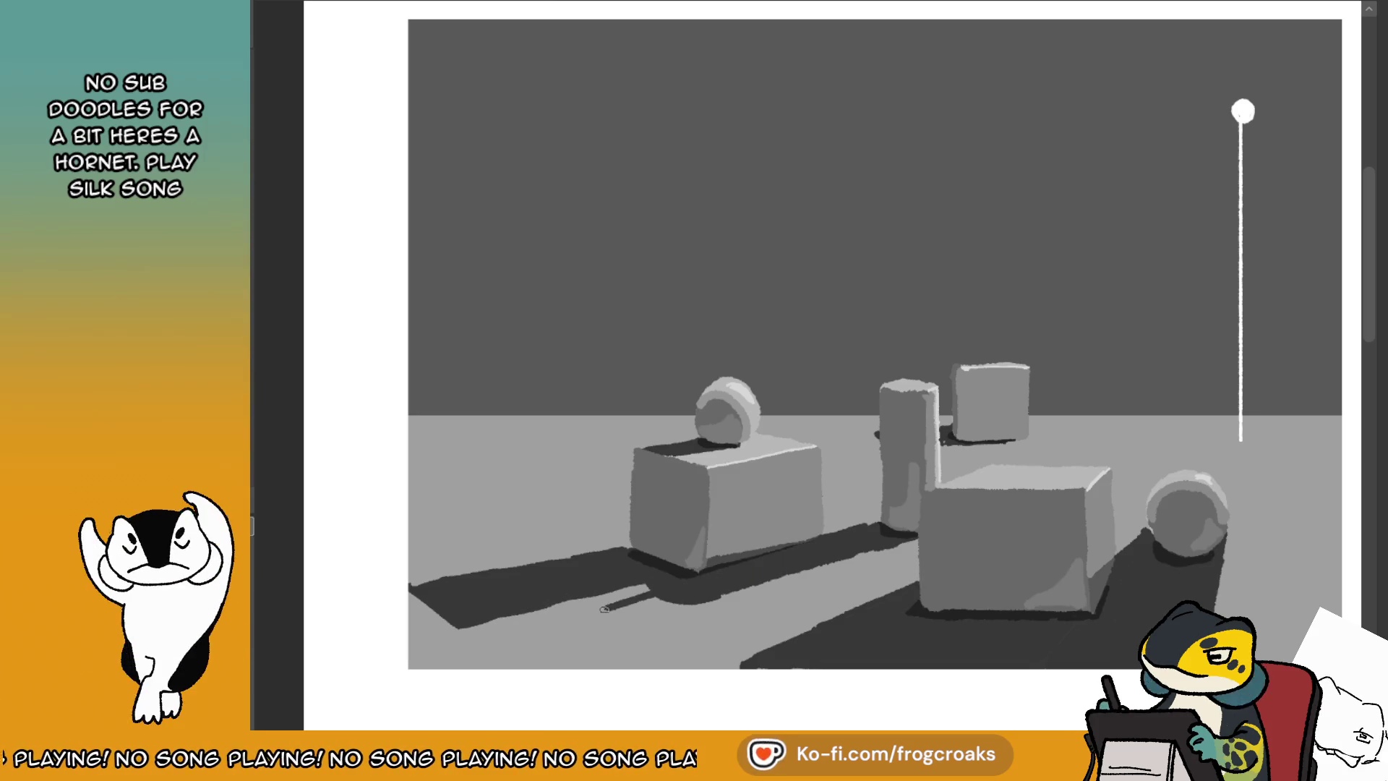
- Brush along the long cast shadow's edge and lighten its corner
left_click_drag(650, 591, 481, 640)
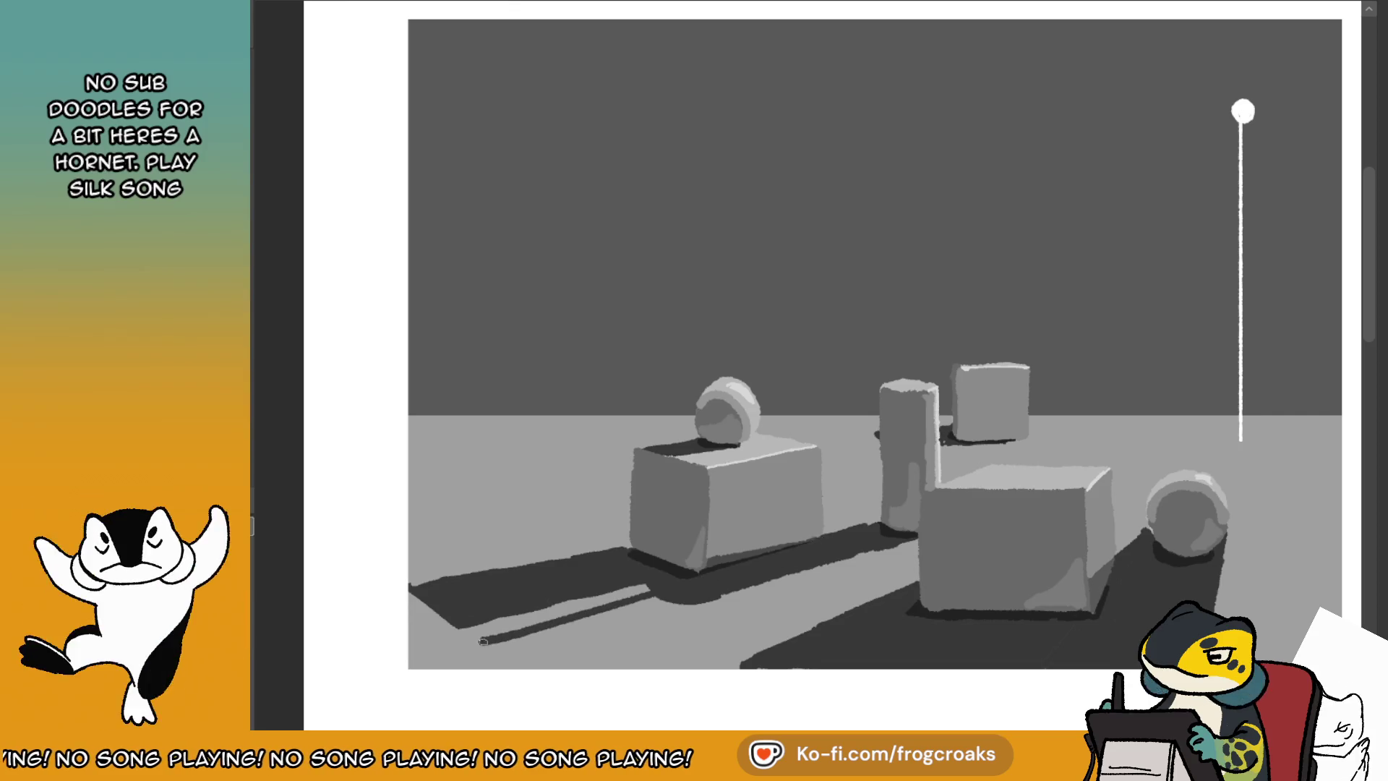
left_click_drag(596, 596, 477, 635)
left_click_drag(647, 586, 411, 647)
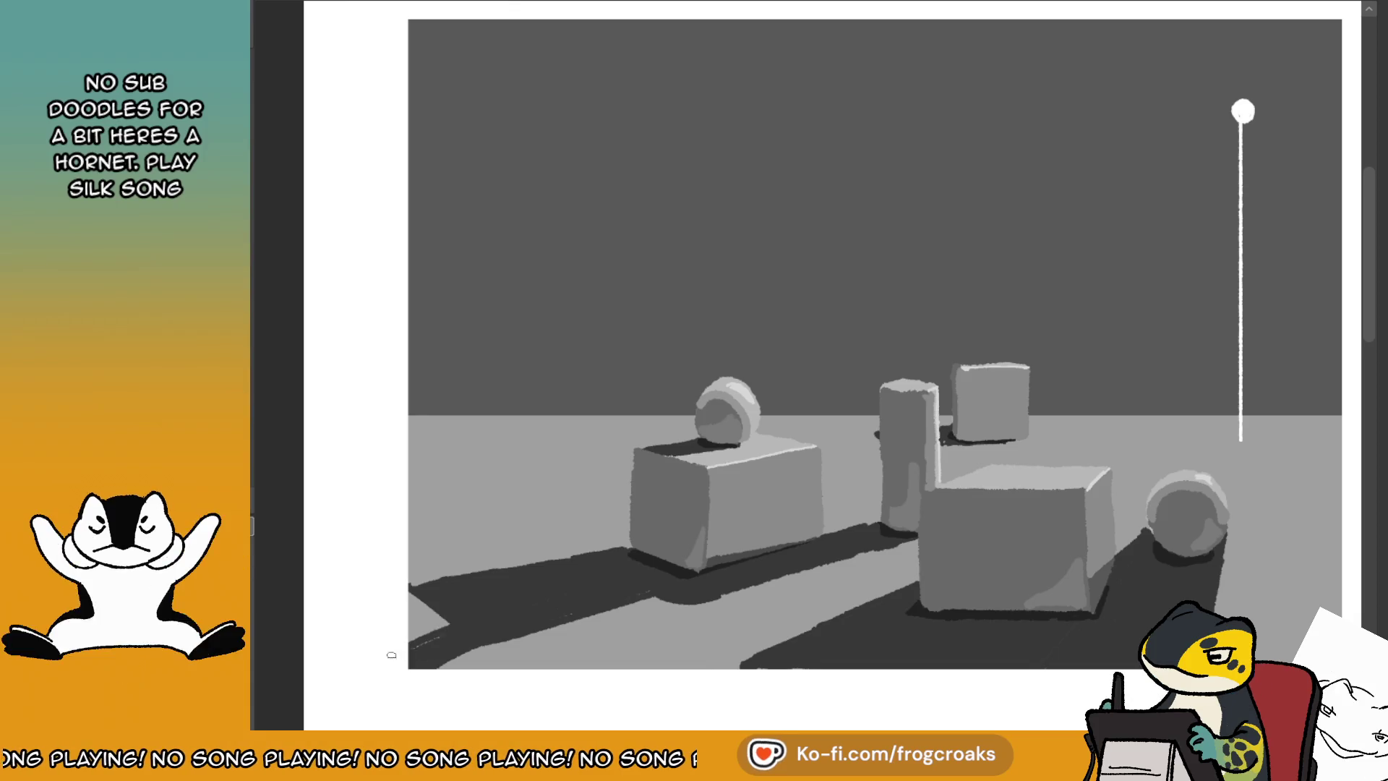
mouse_move(411, 591)
left_mouse_down()
mouse_move(437, 610)
mouse_move(410, 597)
left_mouse_up()
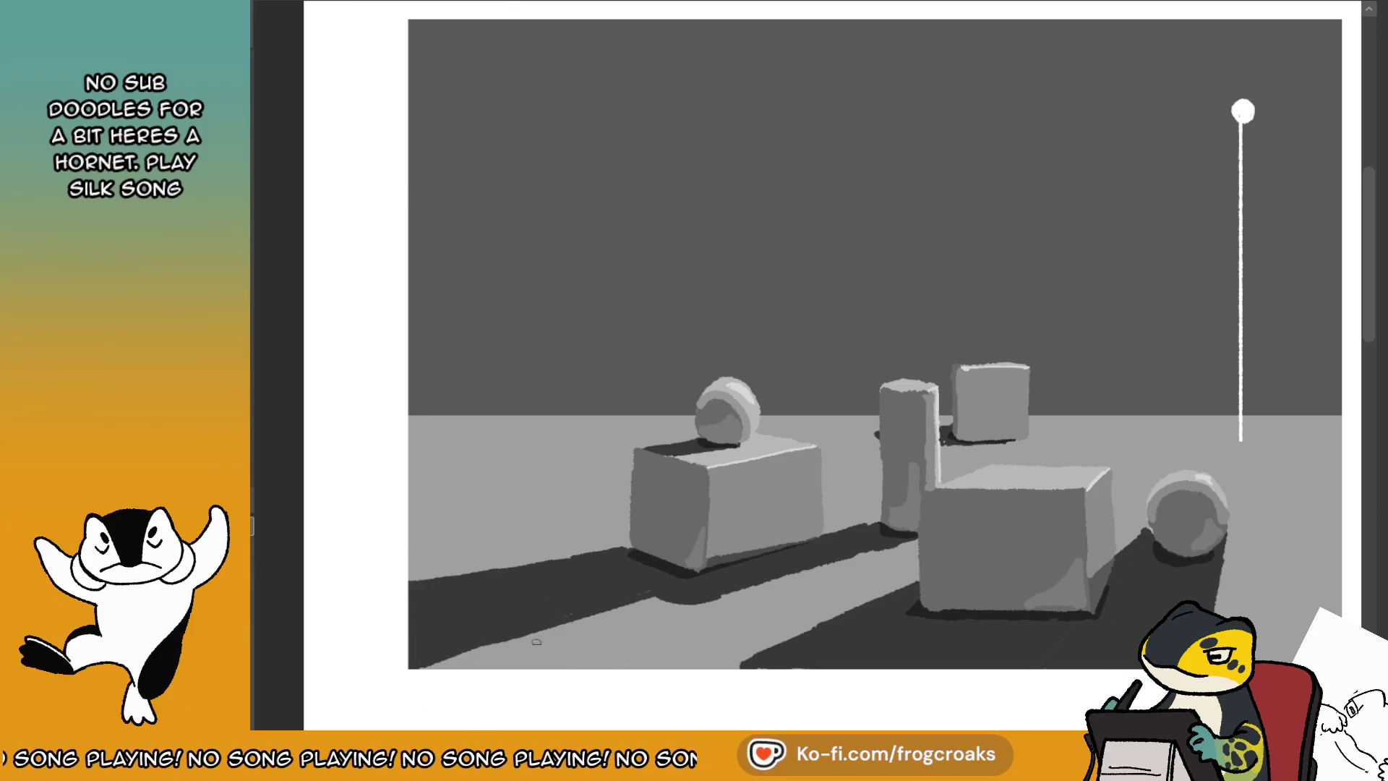
key("m")
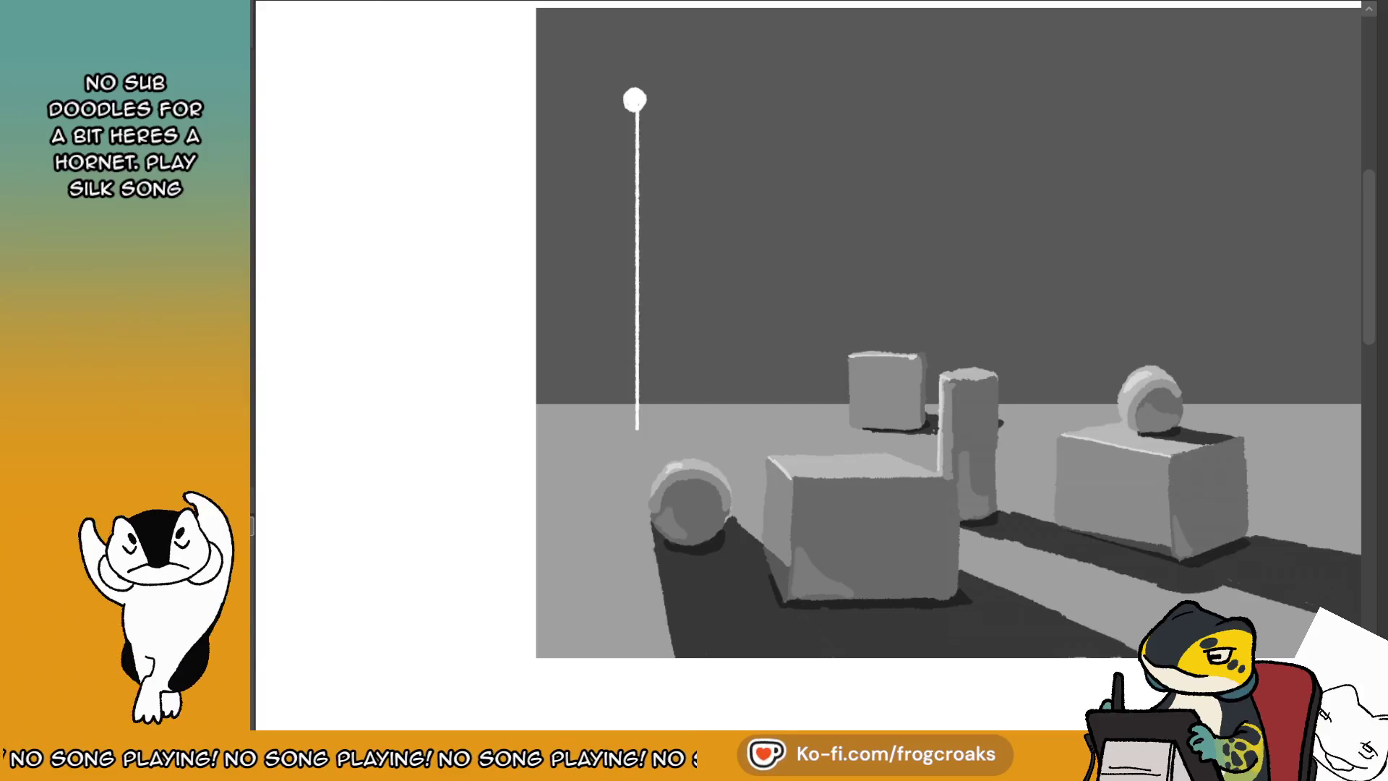
key("m")
scroll(1091, 260, "down", 2)
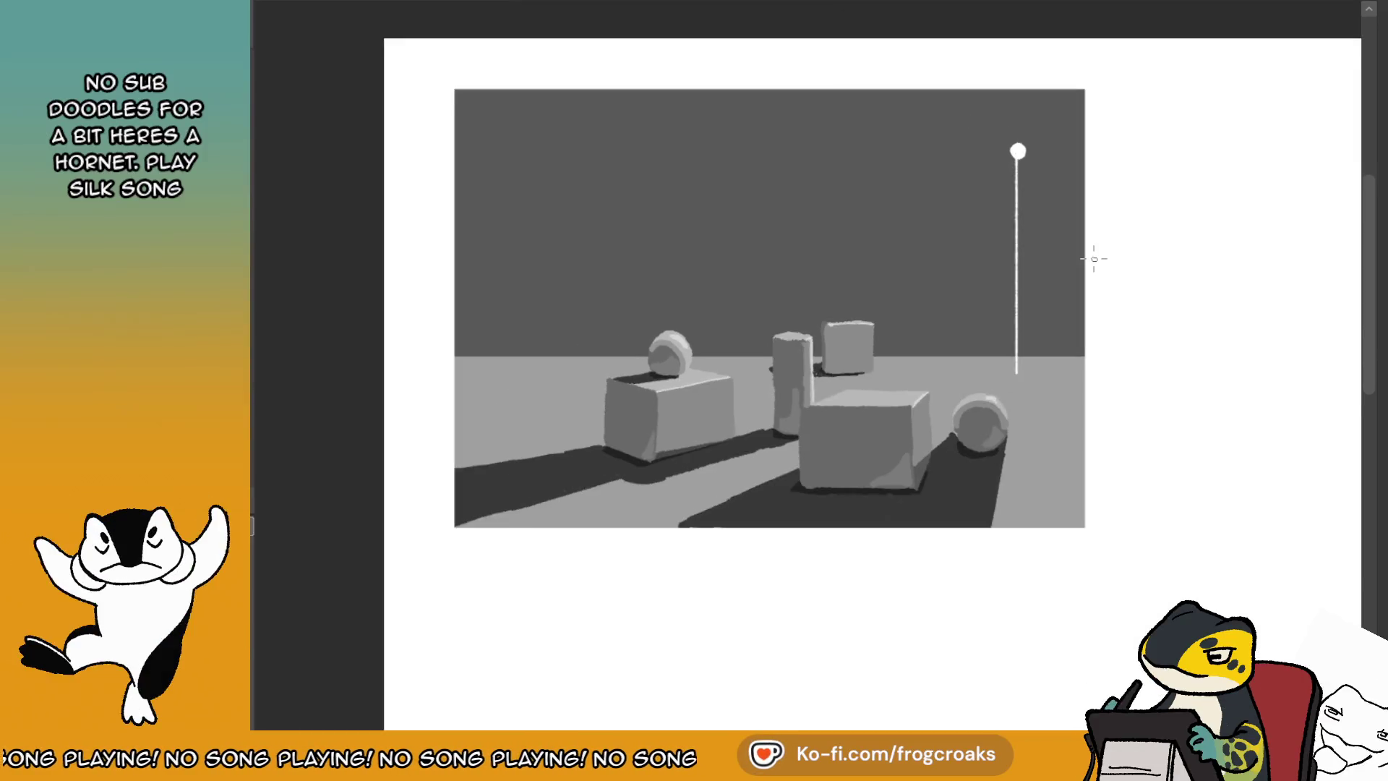
scroll(939, 311, "up", 1)
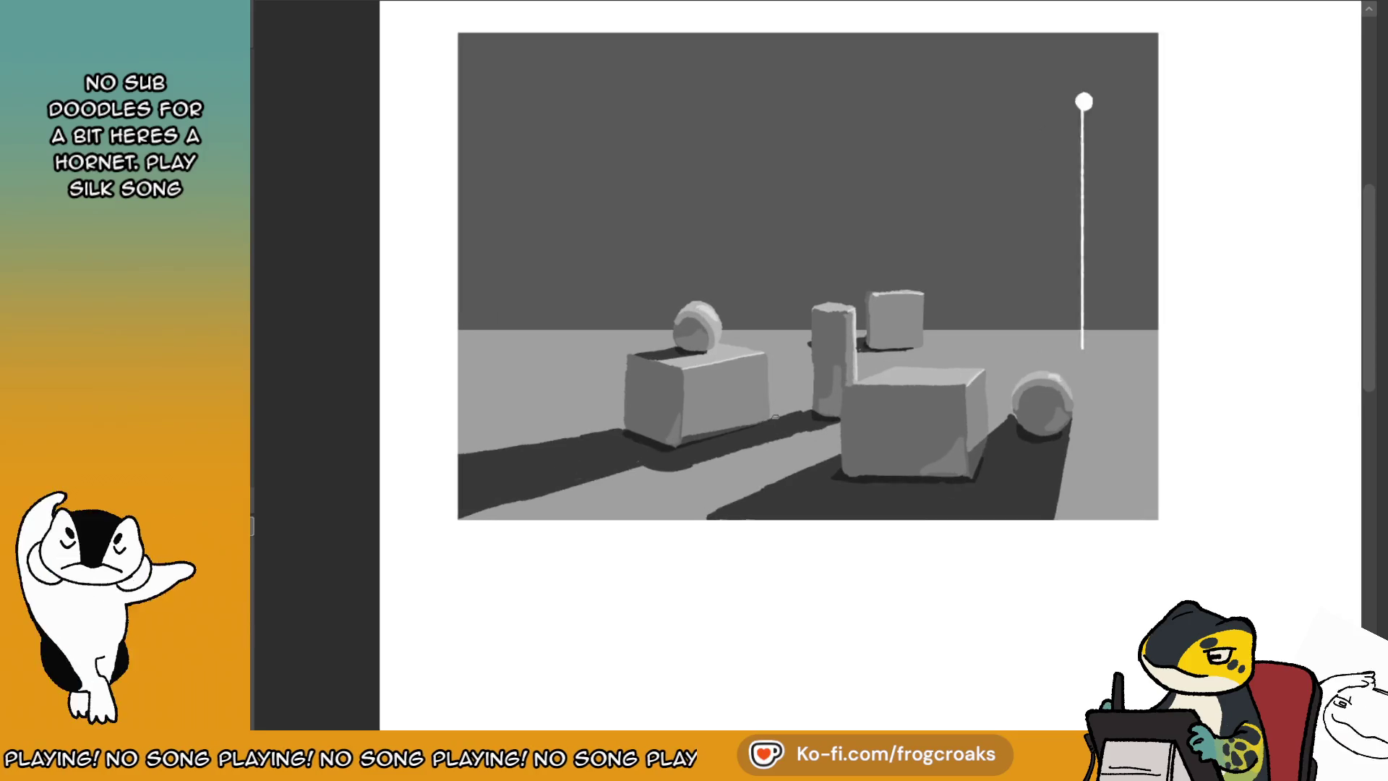
scroll(867, 333, "up", 1)
scroll(790, 357, "up", 3)
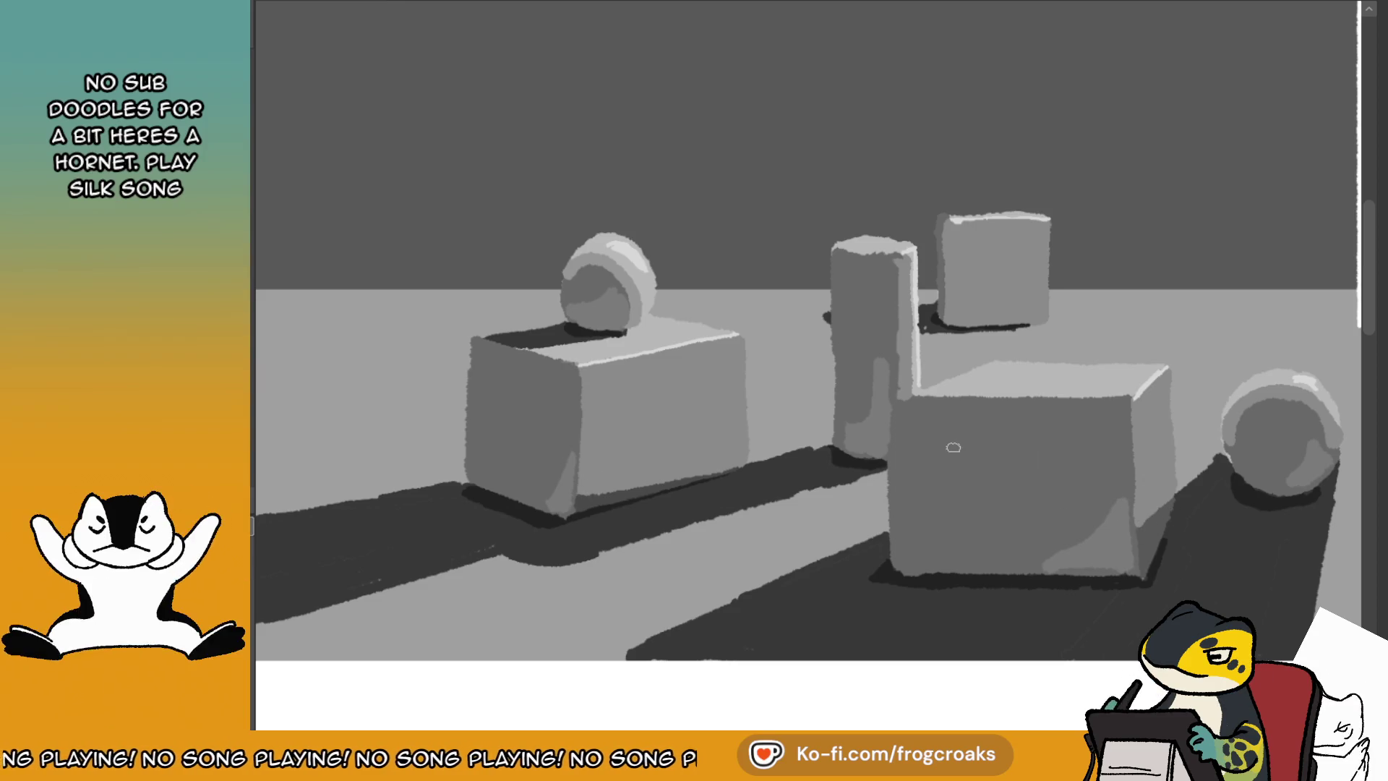
scroll(953, 448, "down", 3)
scroll(979, 470, "down", 2)
scroll(911, 304, "down", 1)
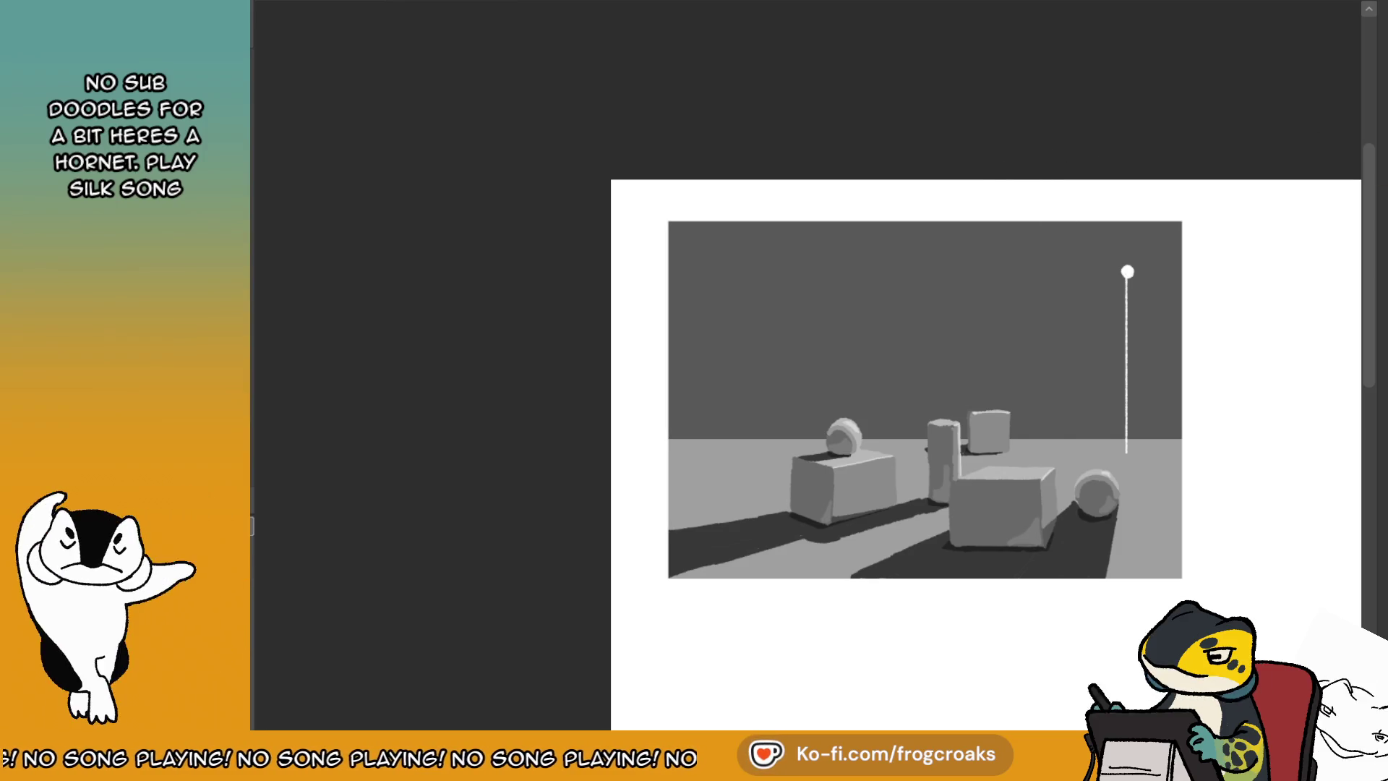
scroll(834, 508, "up", 1)
scroll(834, 507, "up", 1)
scroll(834, 507, "up", 1)
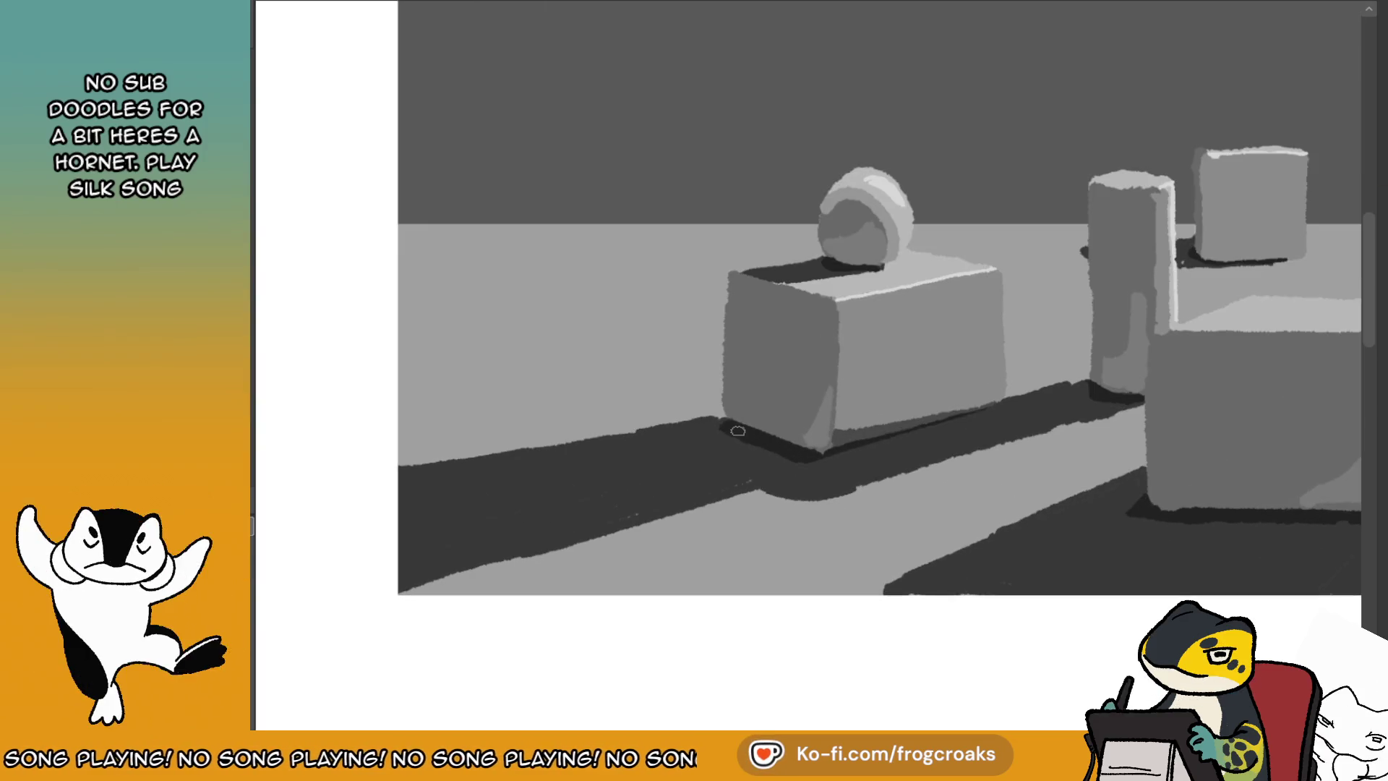
scroll(733, 425, "down", 2)
scroll(1128, 210, "up", 1)
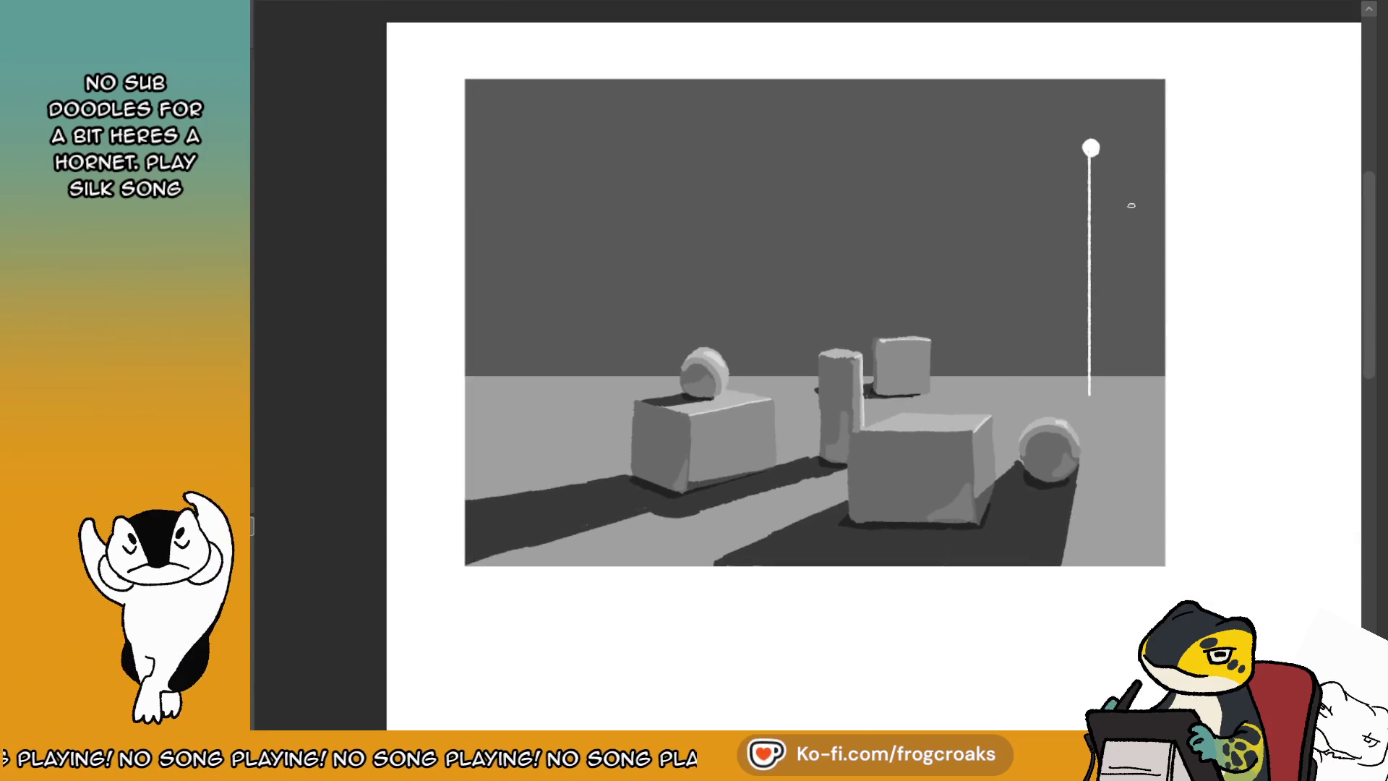
scroll(1103, 551, "up", 2)
scroll(1042, 408, "up", 1)
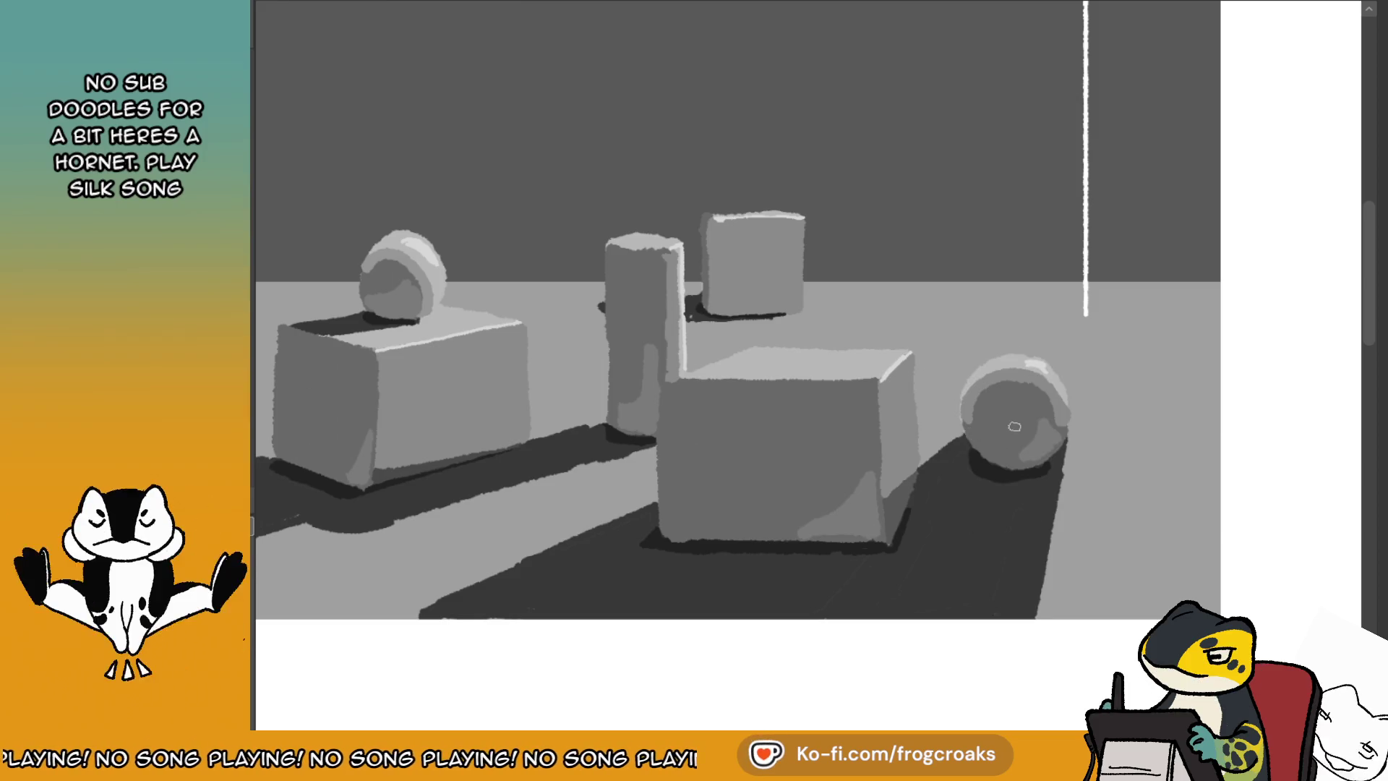
scroll(1014, 426, "down", 3)
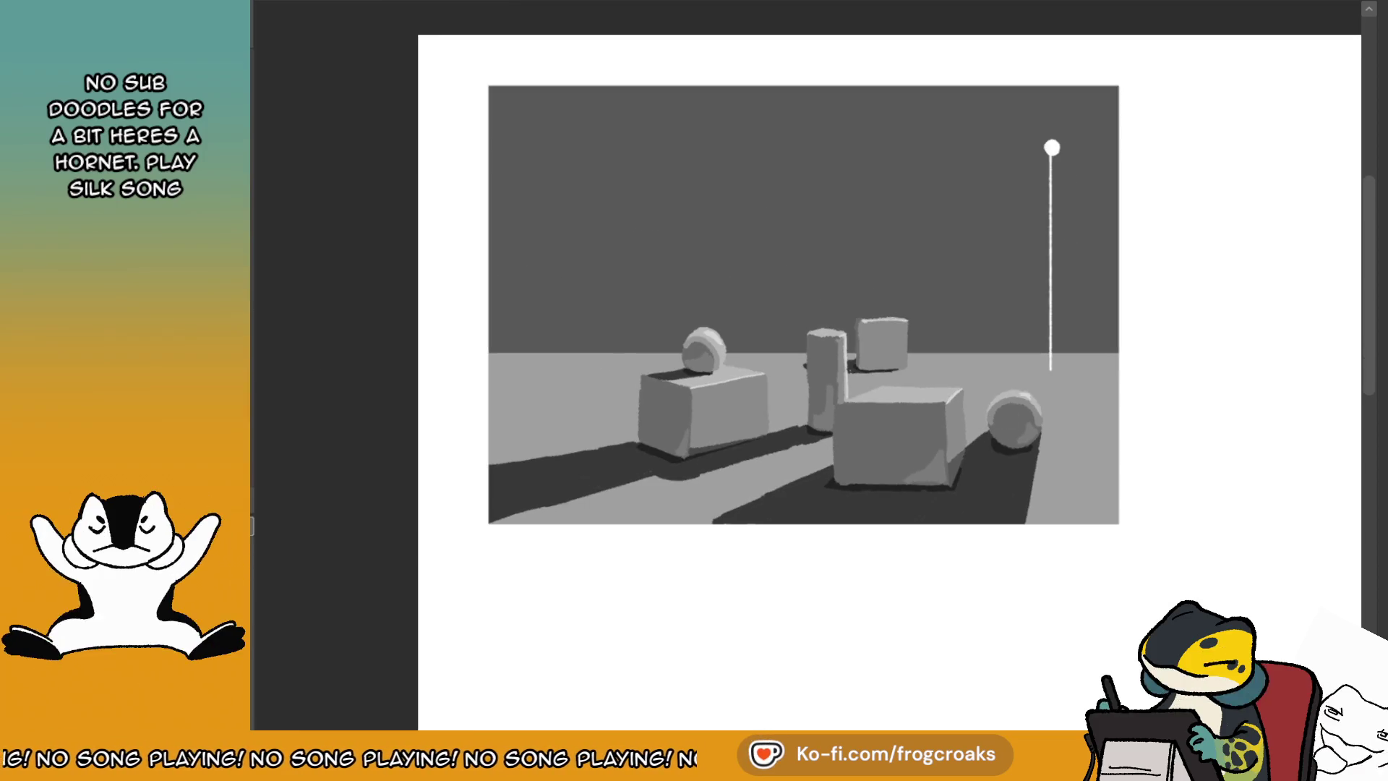